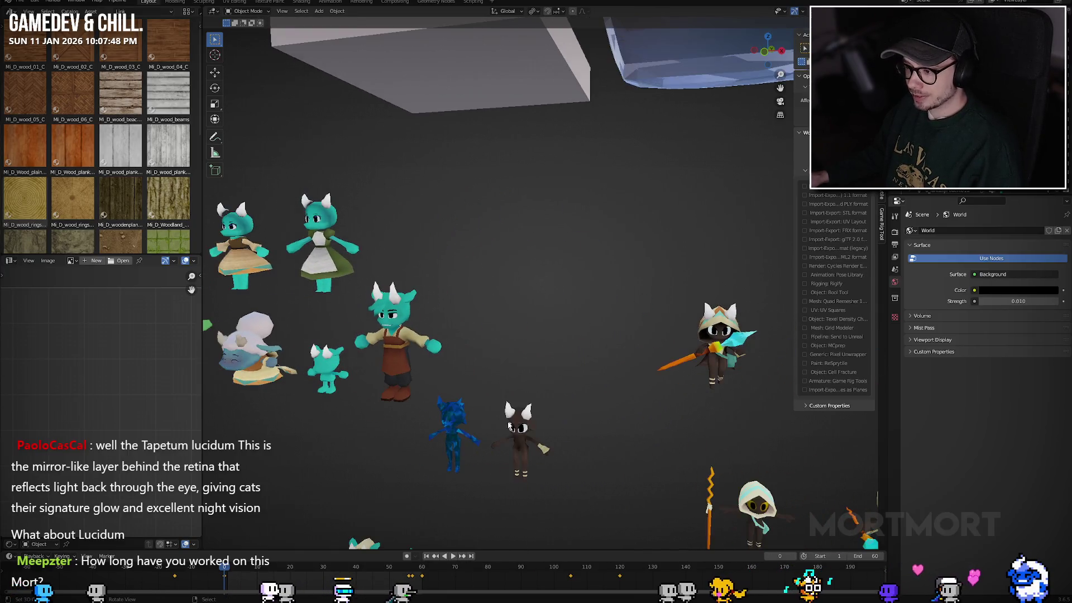
Step: Zoom out and pan the Blender viewport until all characters, props and gems are visible
scroll(510, 430, "down", 4)
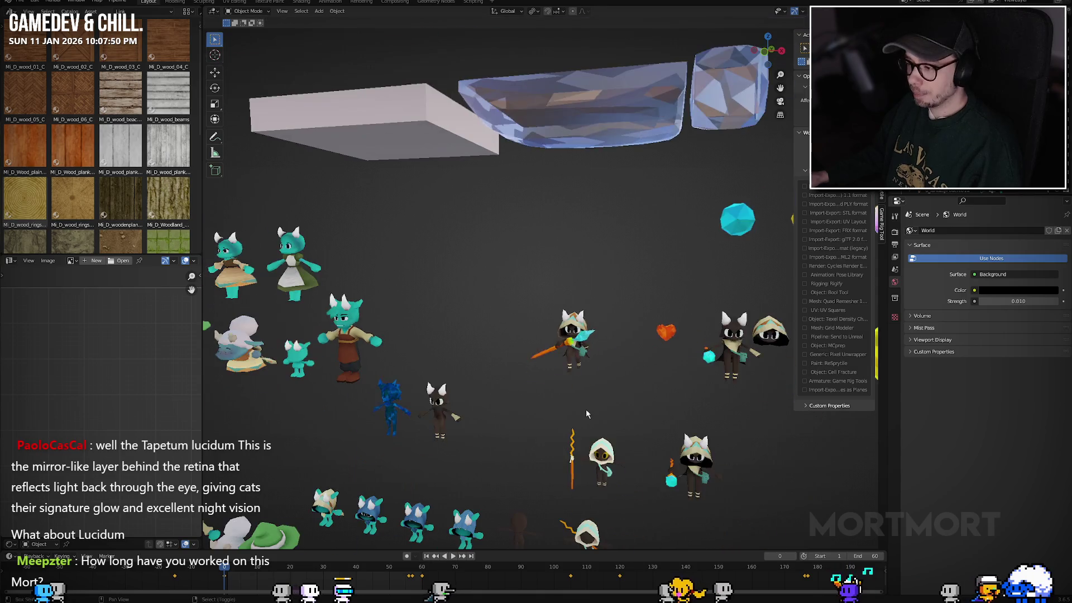
scroll(536, 425, "up", 1)
left_click_drag(535, 427, 547, 355)
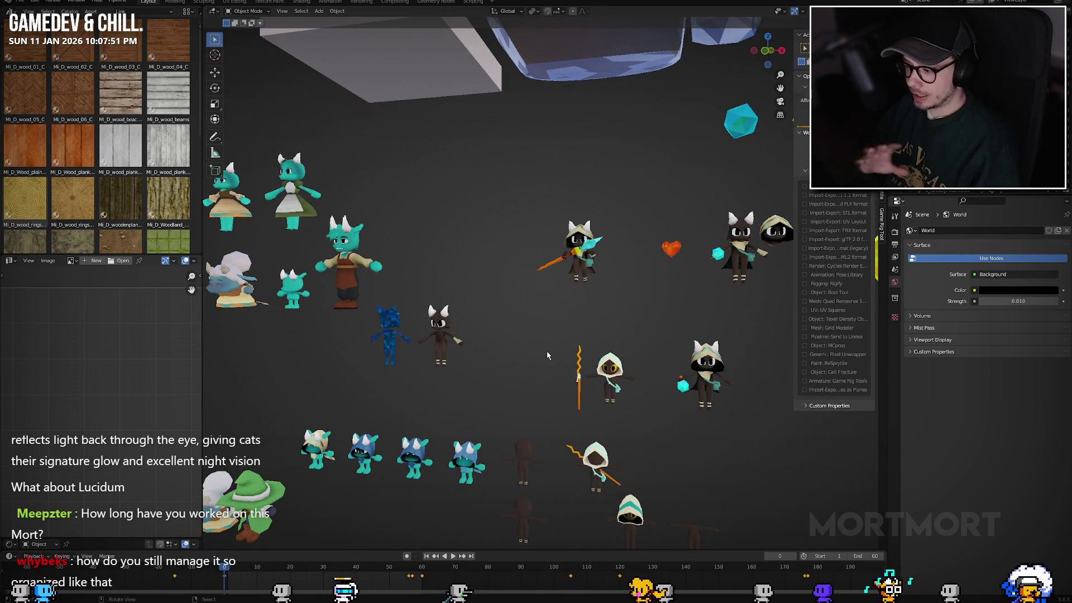
scroll(547, 355, "down", 5)
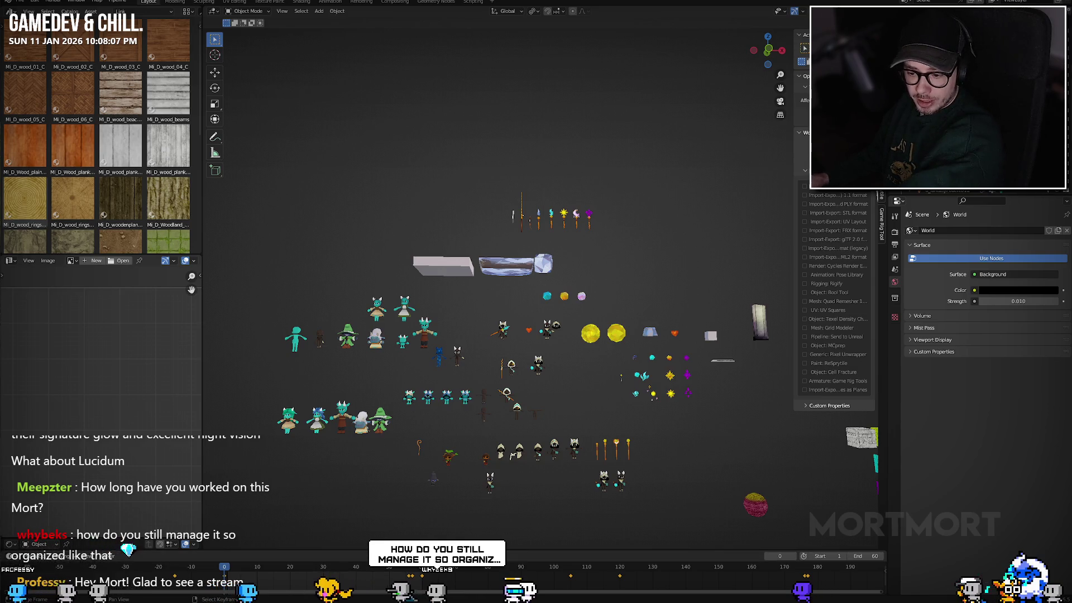
Step: Switch to Unreal Engine and start a Play In Editor preview of JumpKid
key("alt+Tab")
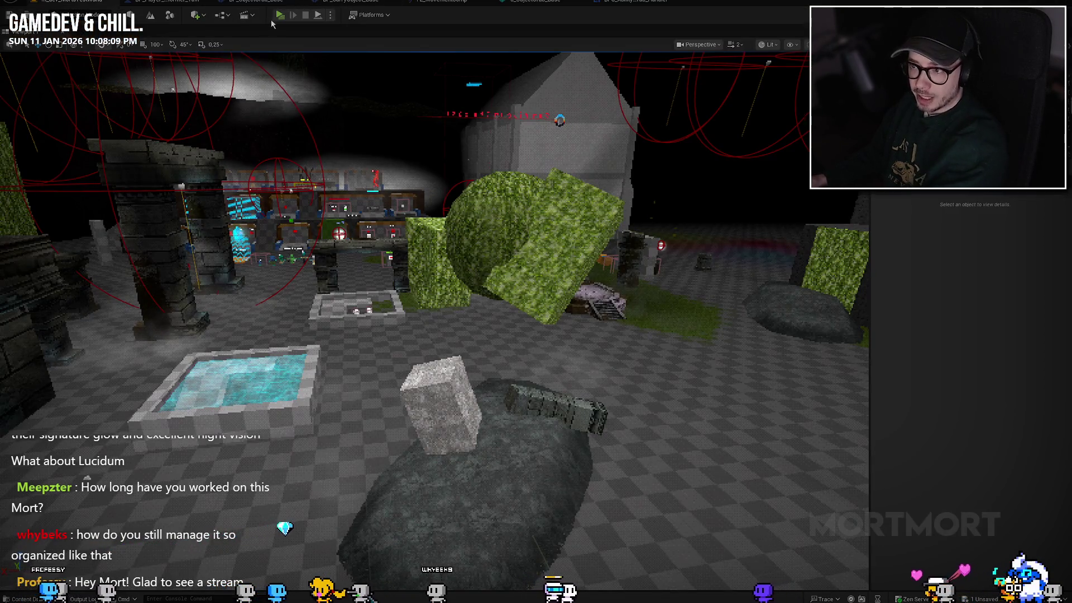
key("alt+p")
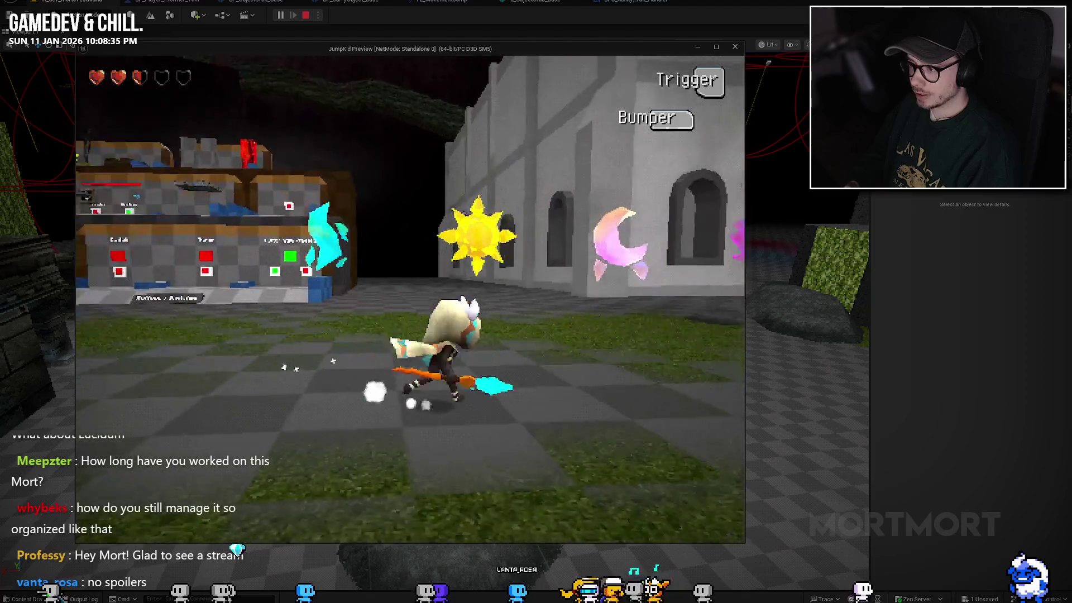
Step: Walk the character back and forth among the sun, moon and crystal pickups
key("w")
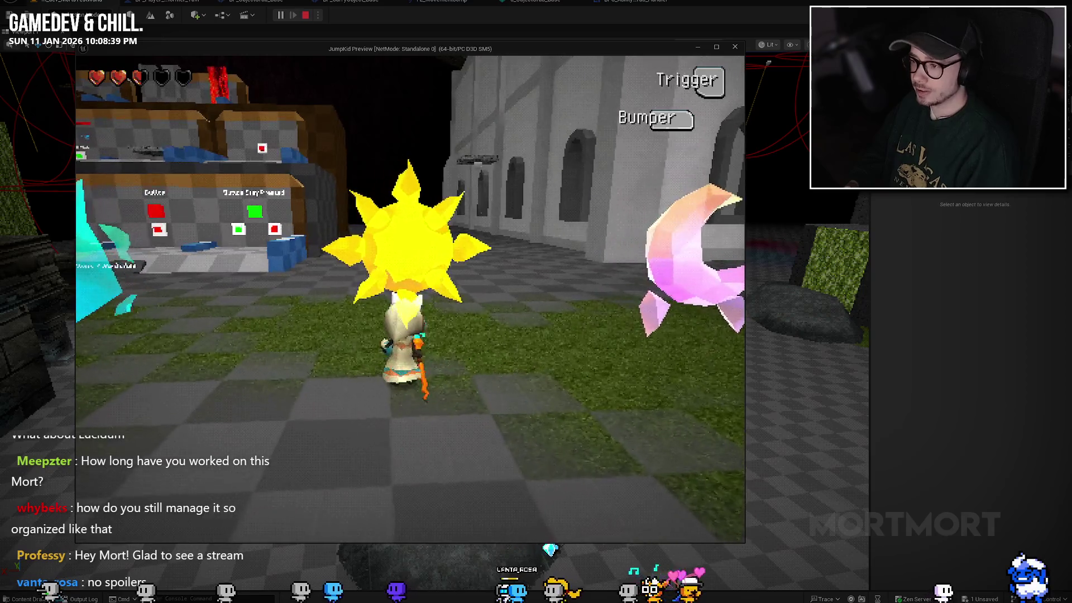
key("s")
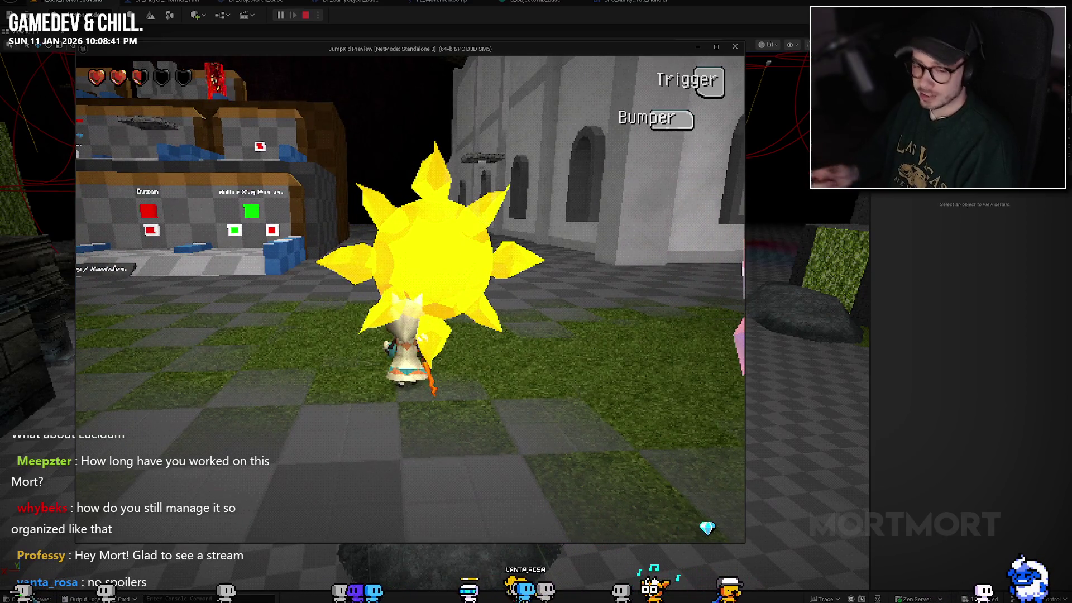
key("w")
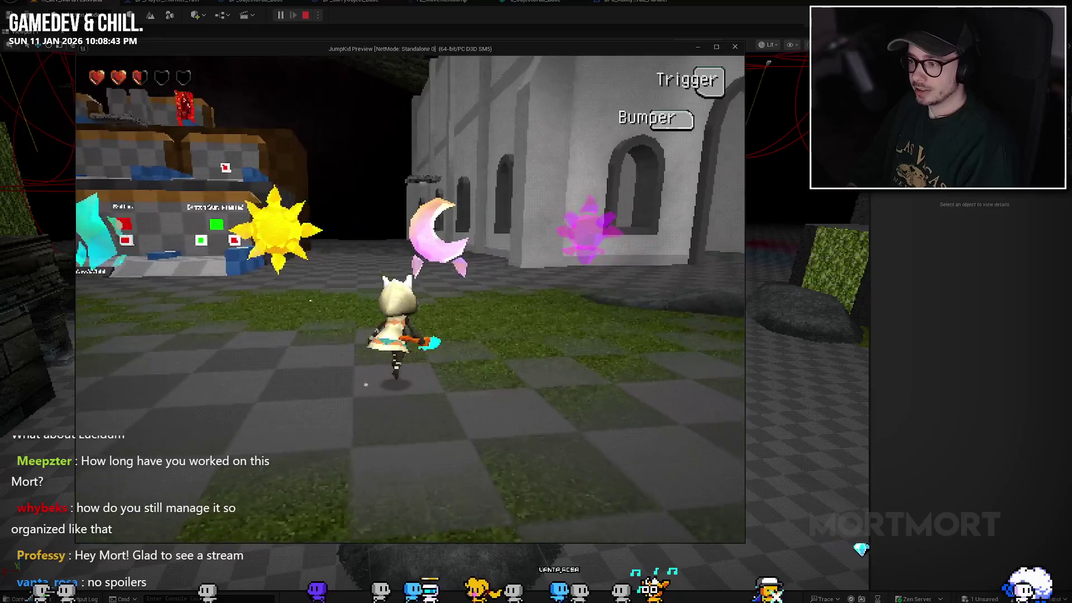
key("s")
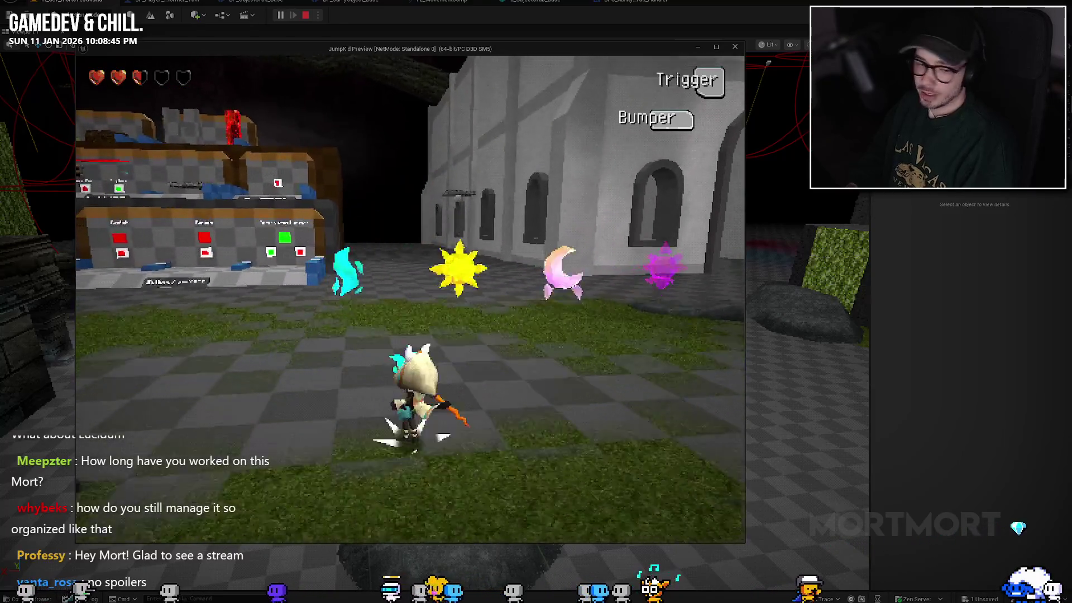
key("d")
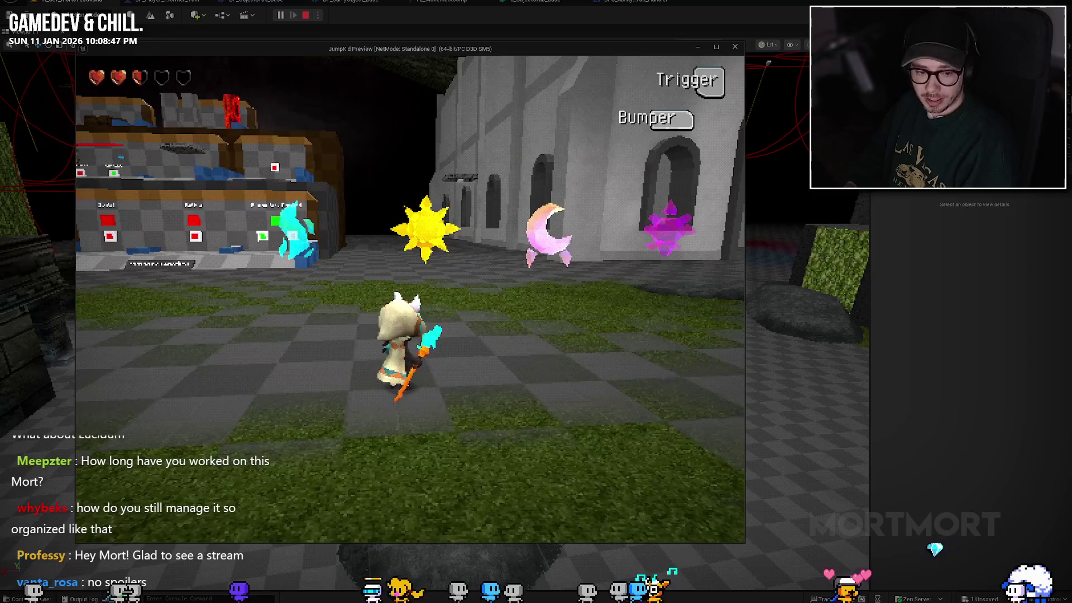
key("d")
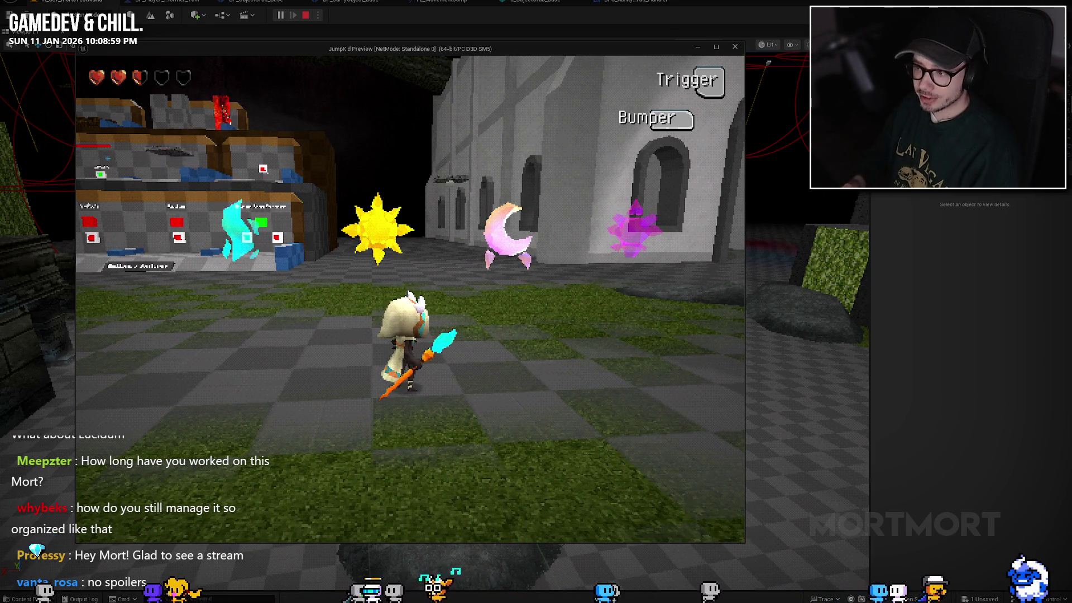
key("w")
key("w")
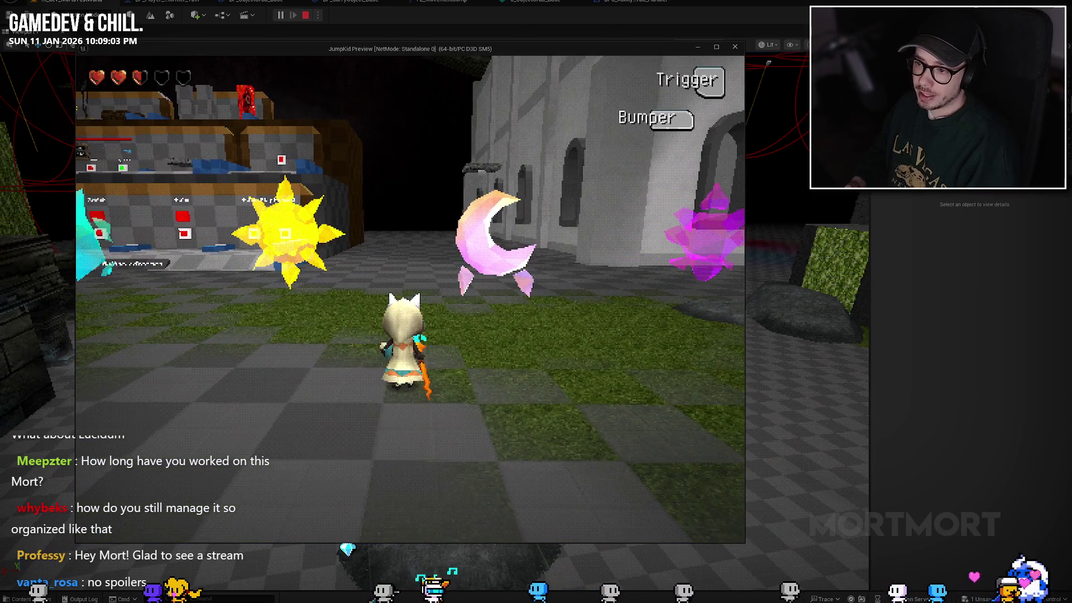
key("a")
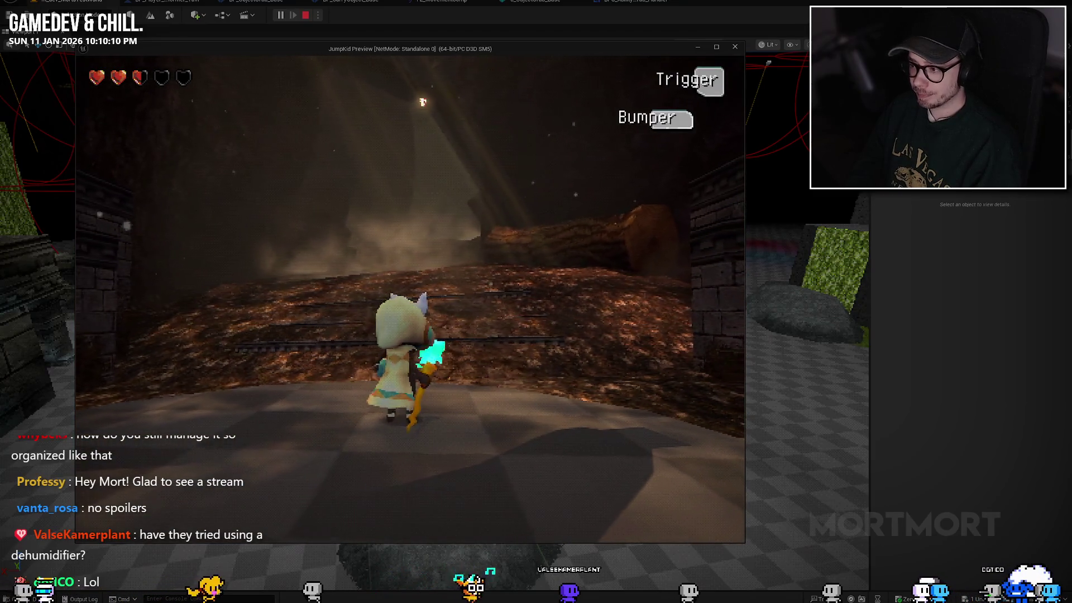
Step: Quit JumpKid to its main menu, start a New Game, then bring the Miro board forward
key("Escape")
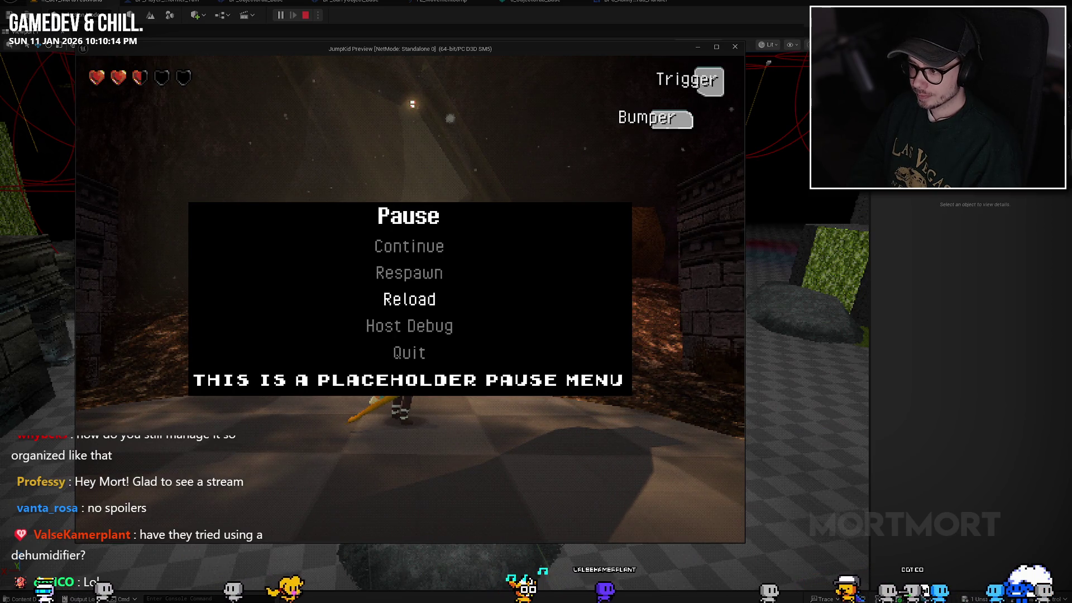
left_click(409, 246)
key("Return")
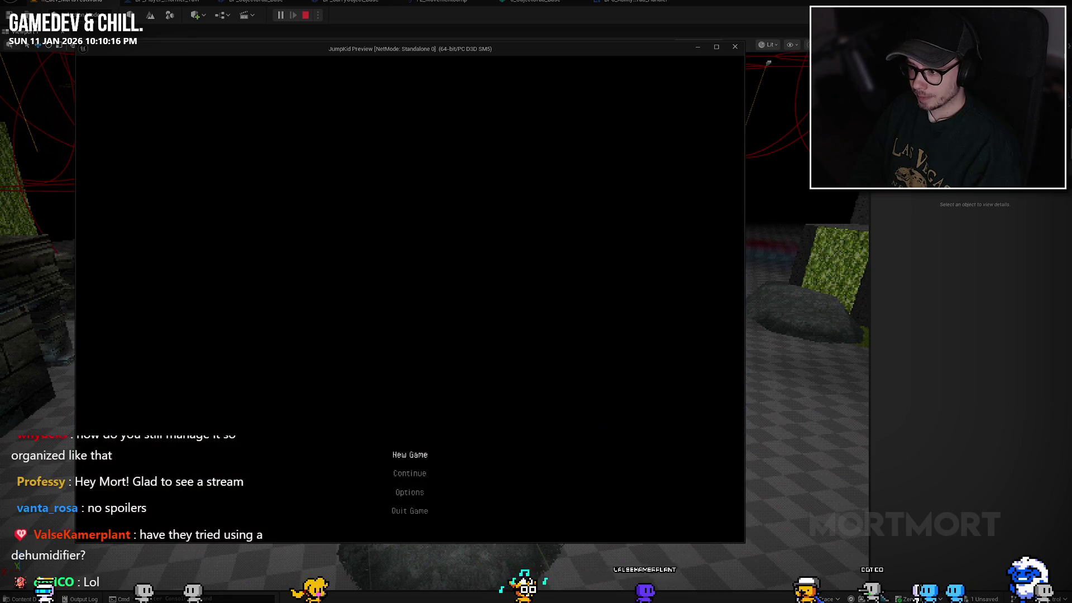
key("Return")
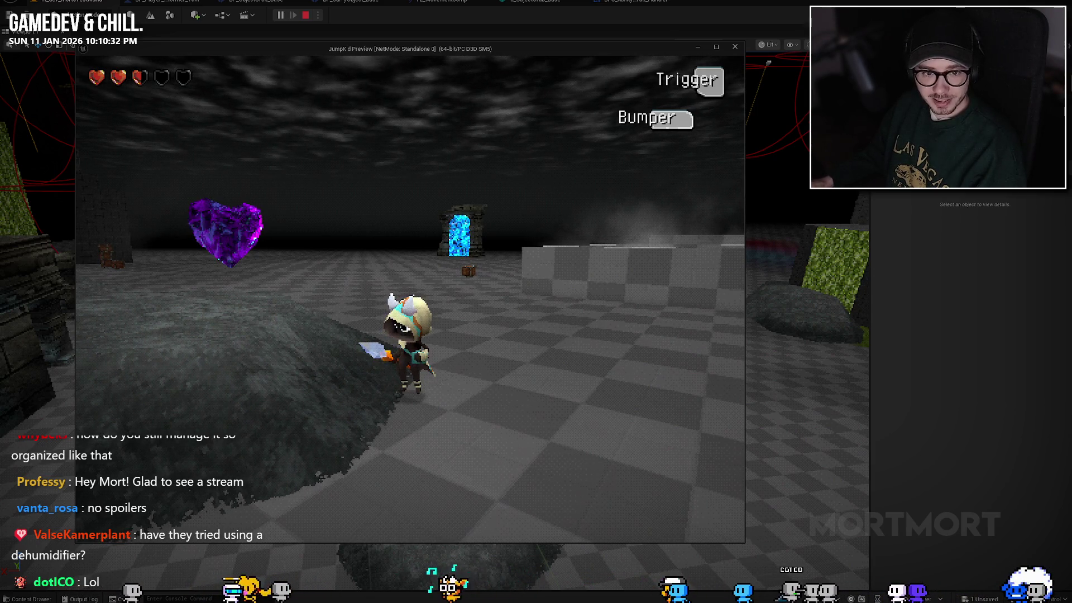
key("alt+Tab")
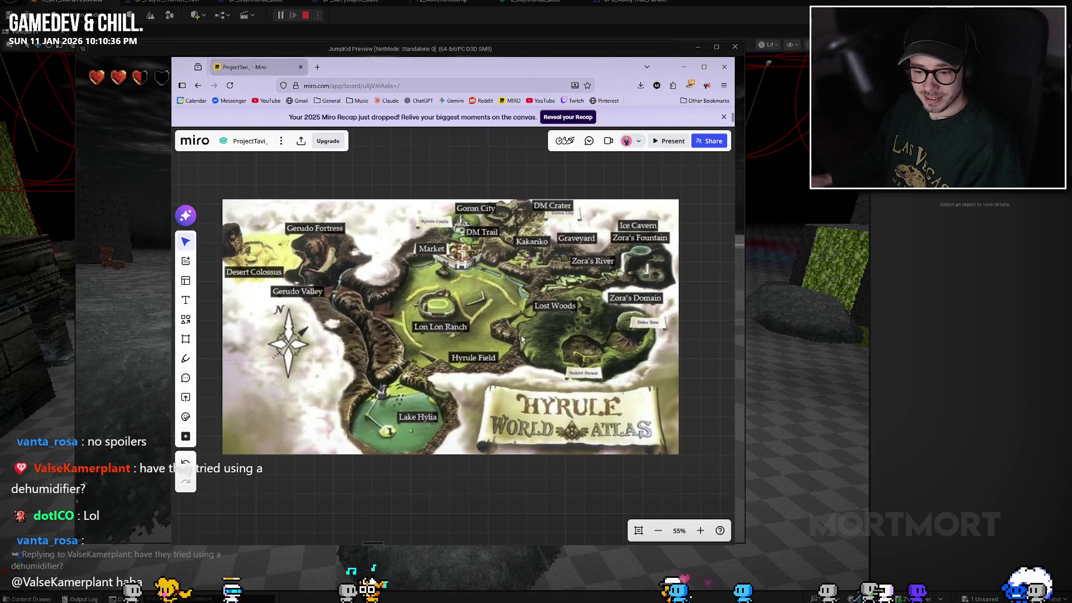
scroll(522, 339, "down", 5)
scroll(442, 254, "up", 3)
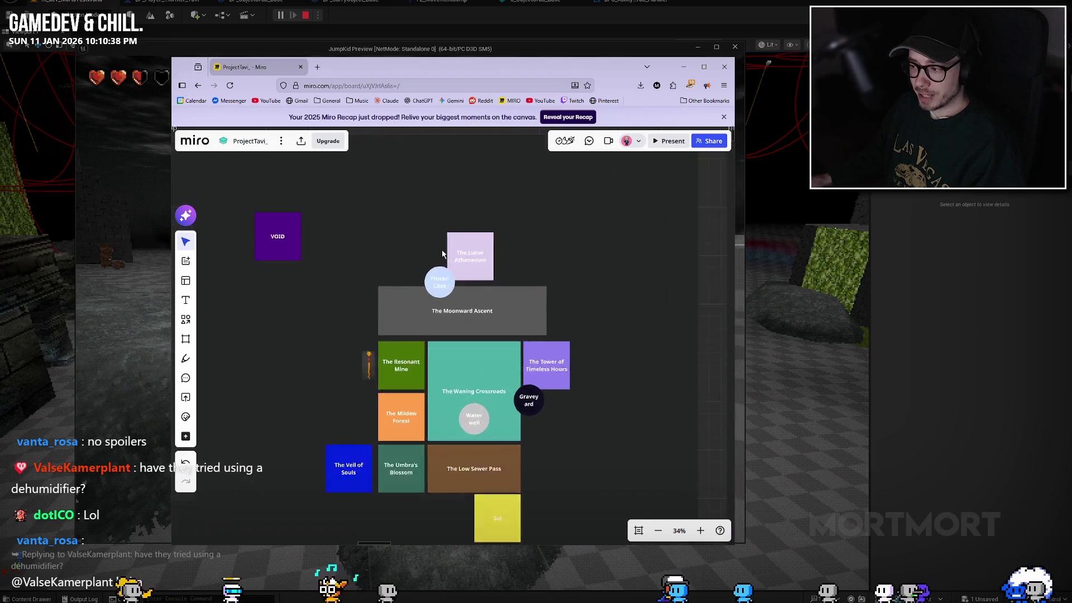
left_click_drag(442, 254, 505, 385)
scroll(498, 322, "up", 2)
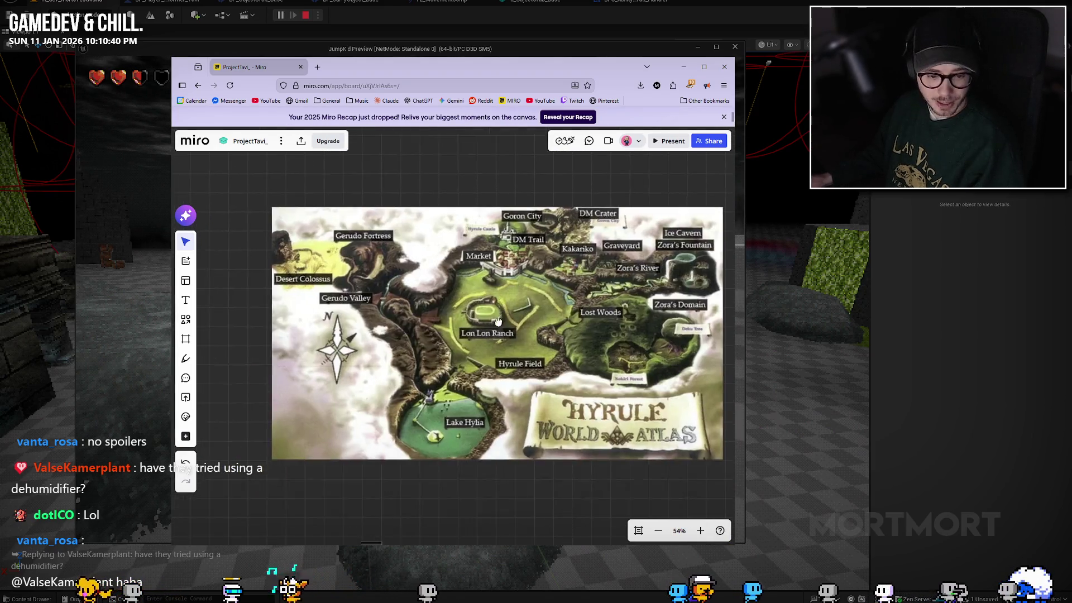
left_click_drag(498, 323, 492, 304)
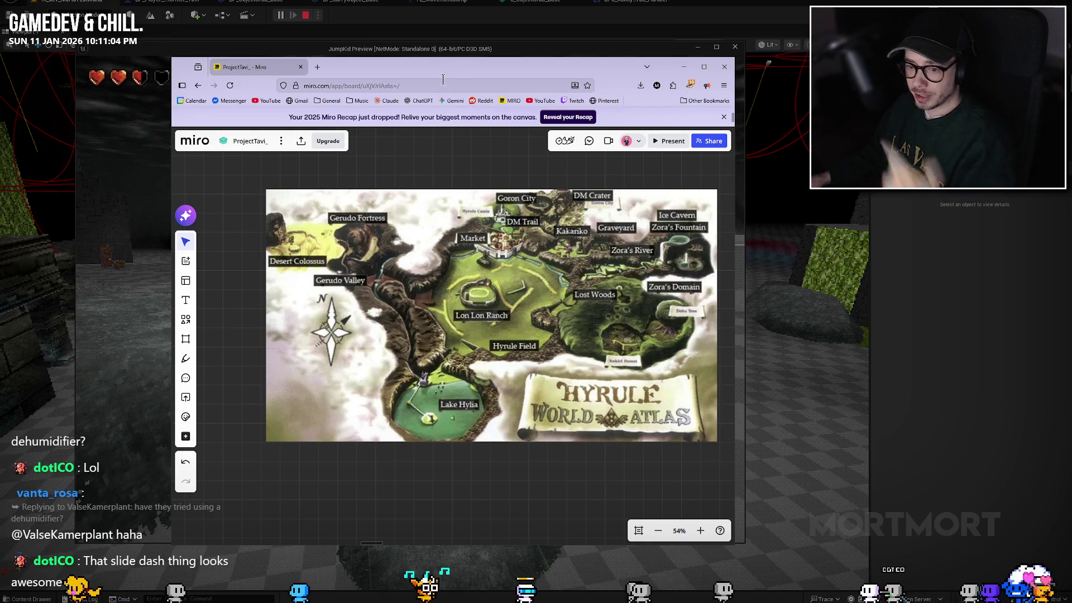
Step: Return to the JumpKid preview, slide dash, and move toward the grey walls
key("alt+Tab")
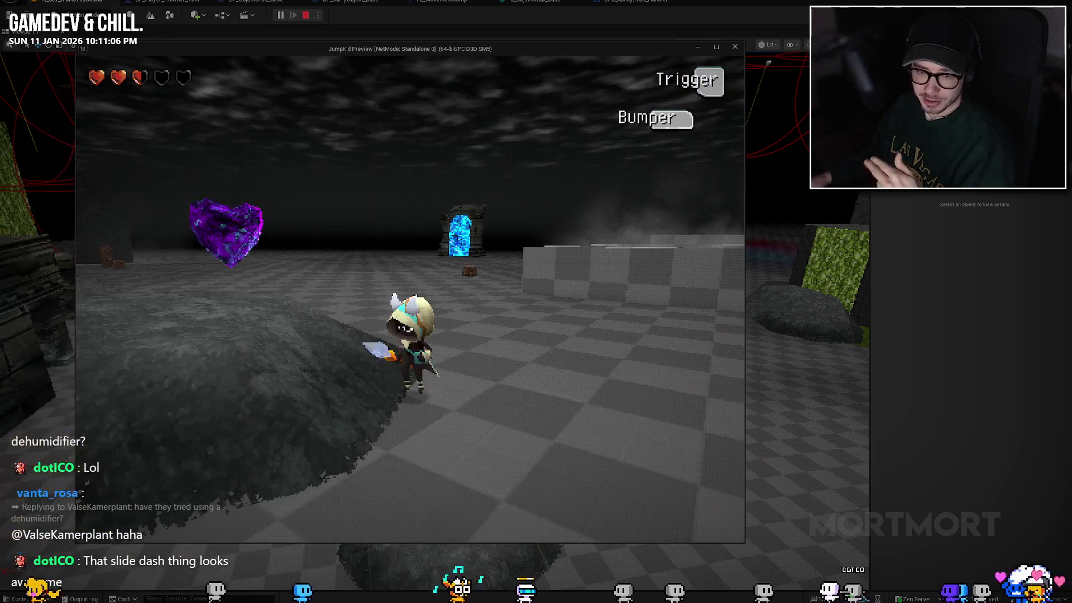
left_click(192, 297)
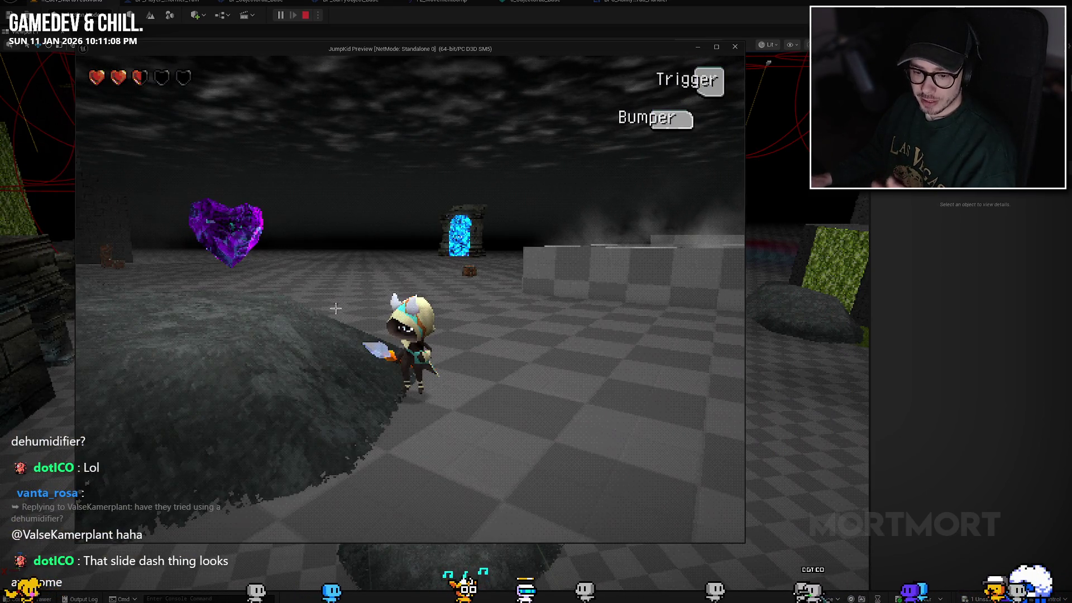
key("w")
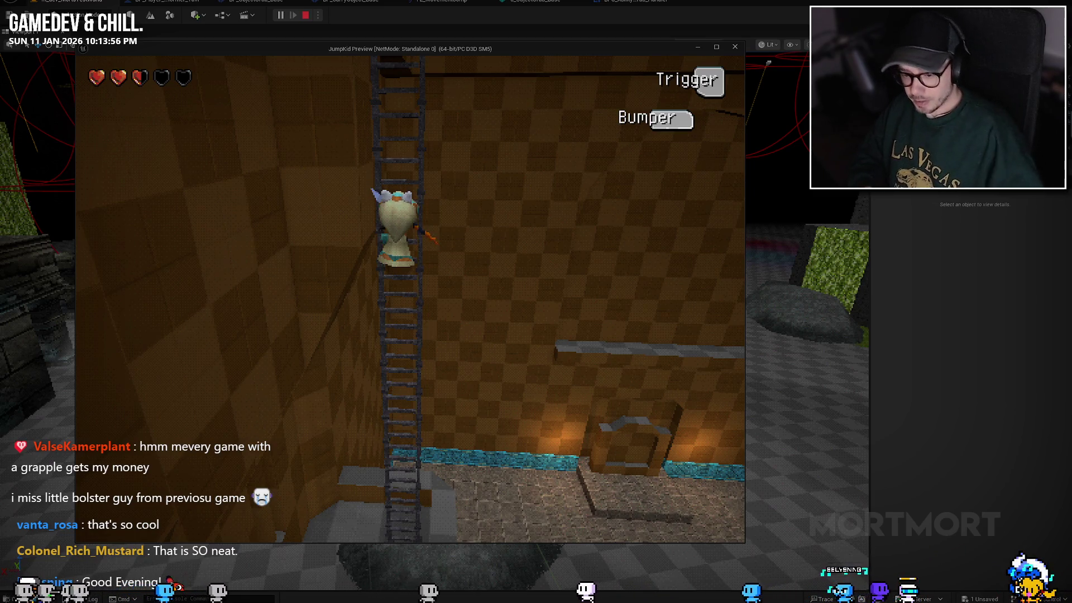
Step: Climb off the ladder, run along the walkway and through the gap, then stop the preview
key("w")
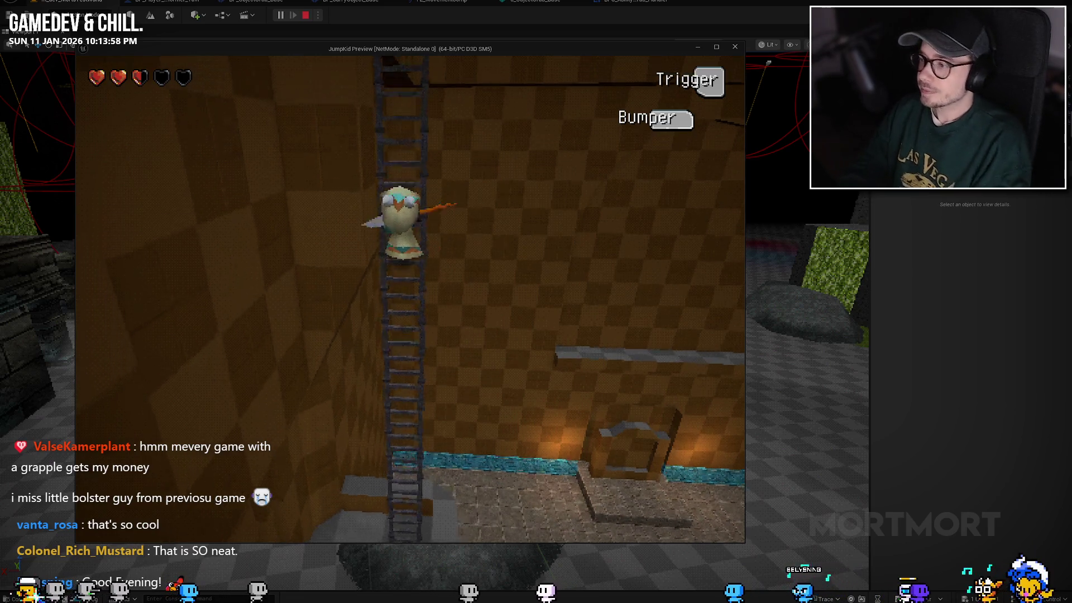
key("w")
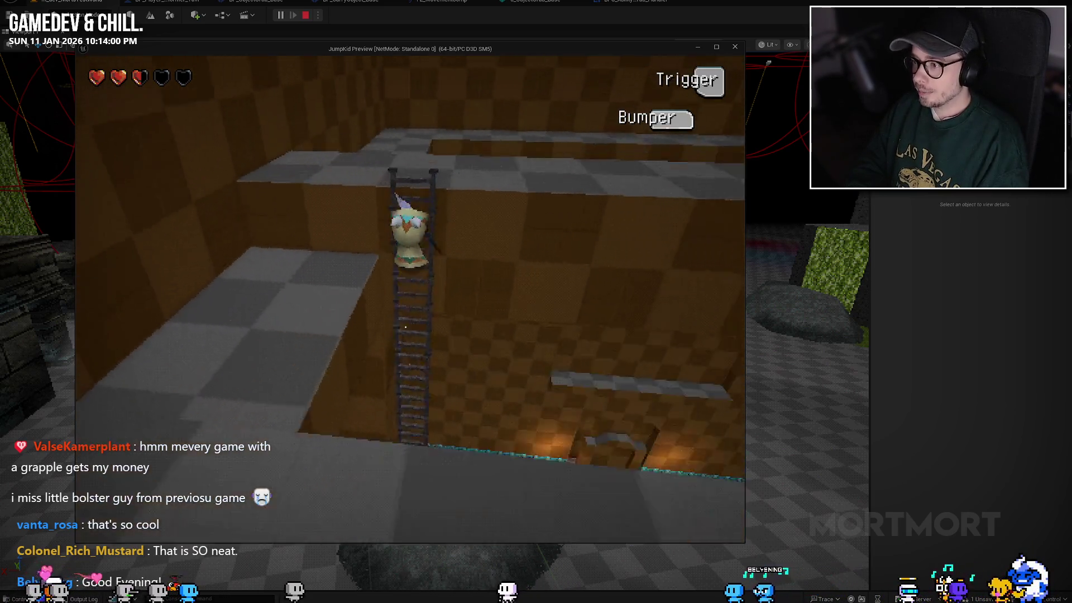
key("w")
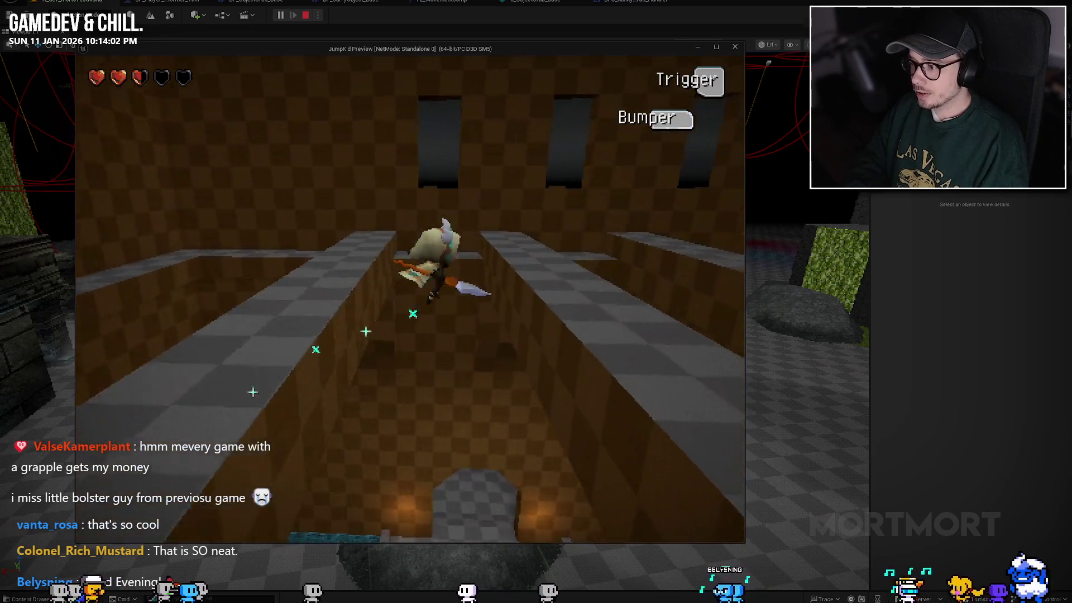
key("w")
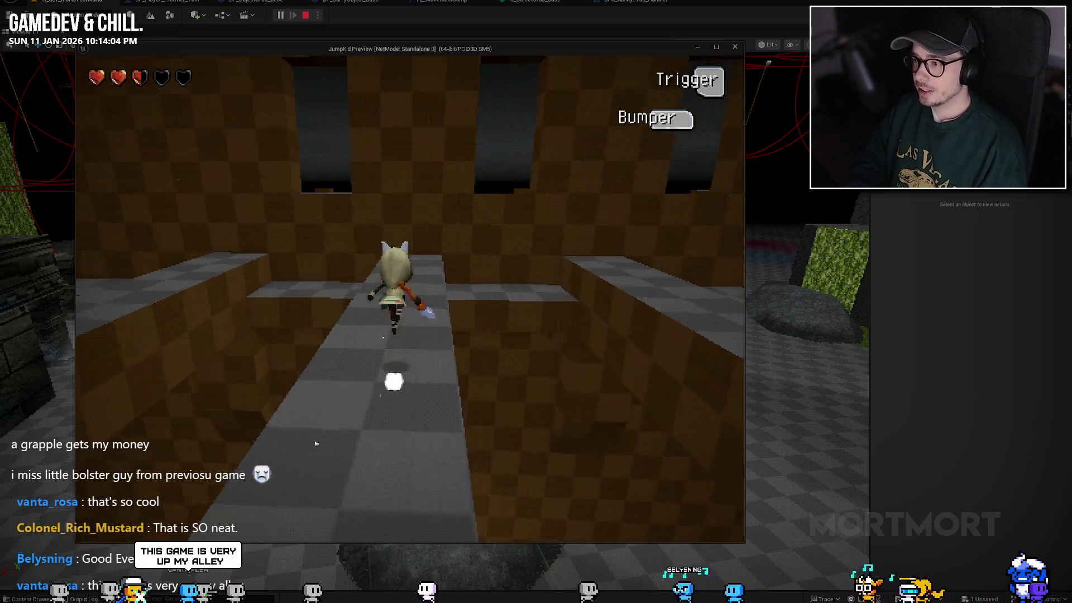
key("w")
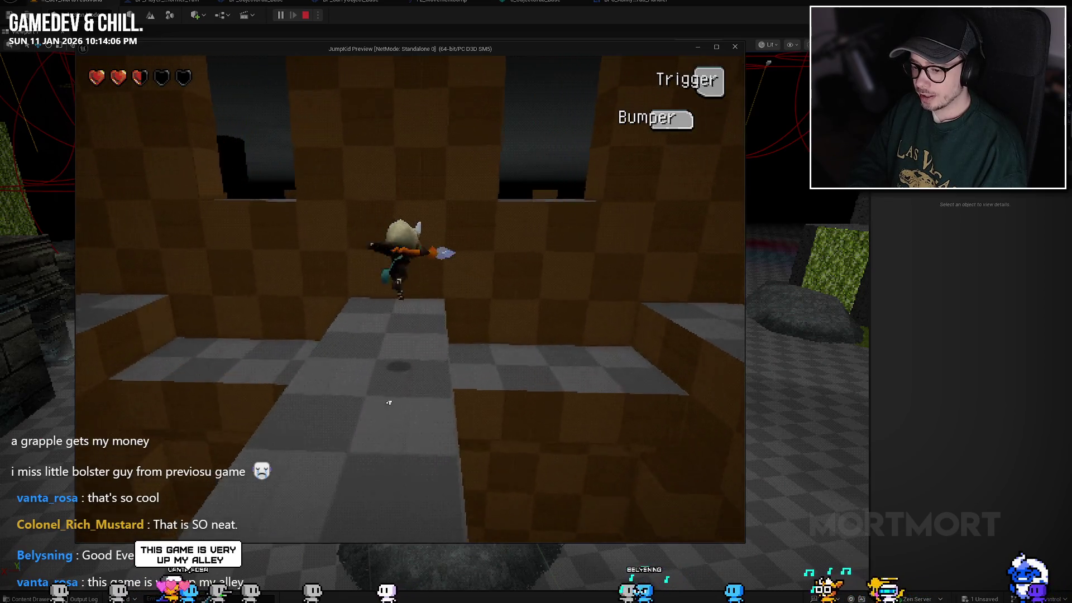
key("w")
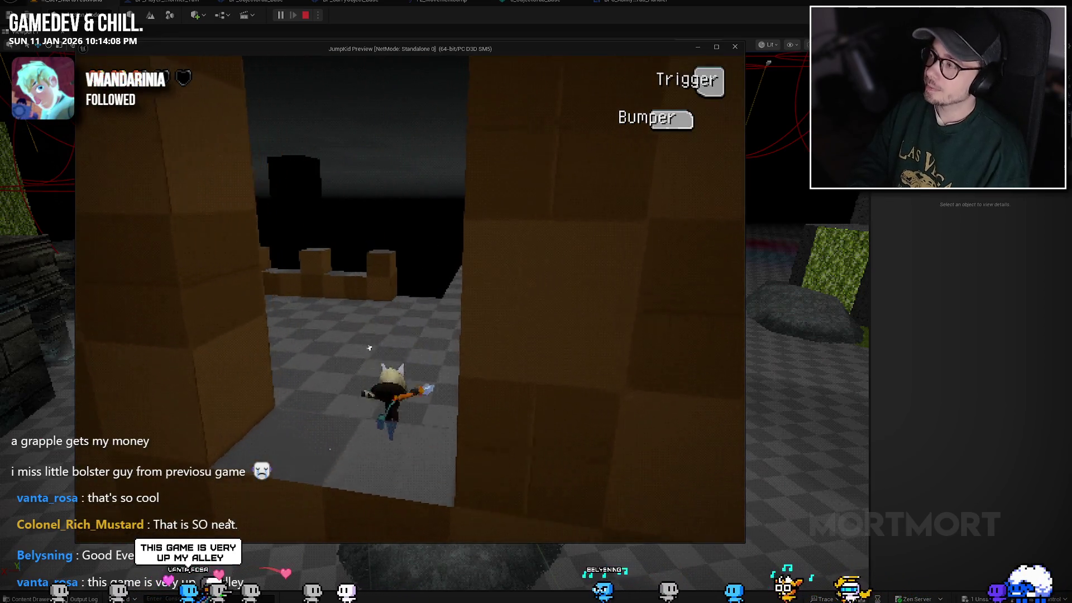
key("w")
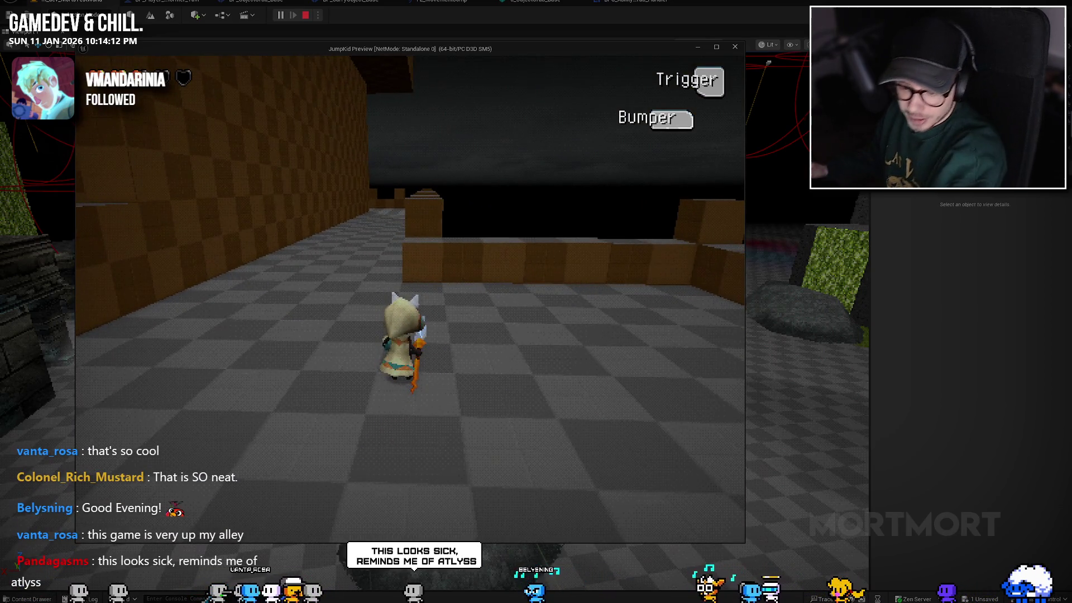
key("Escape")
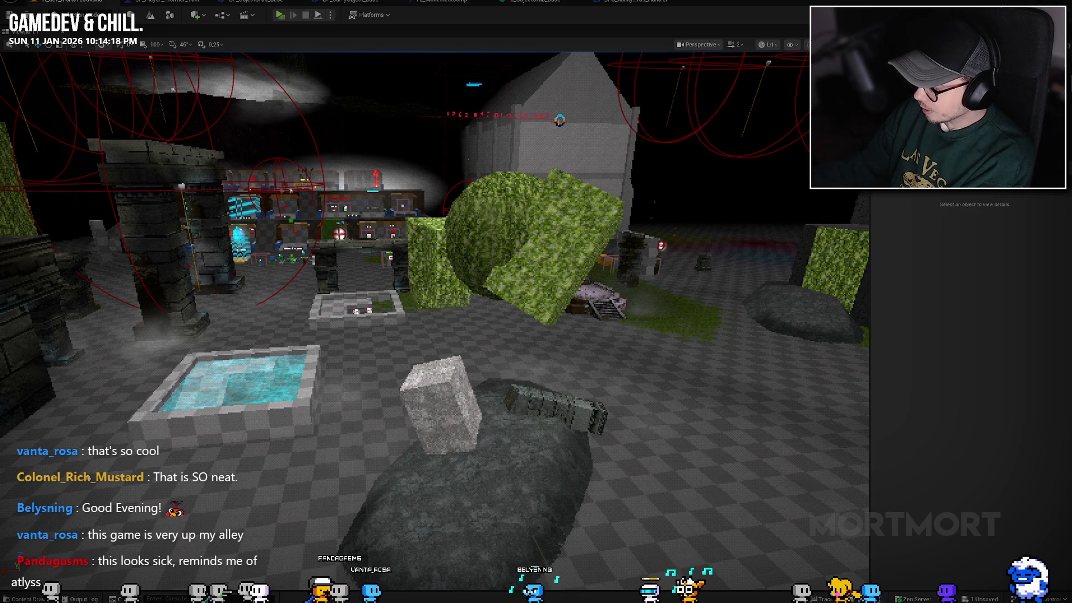
key("alt+Tab")
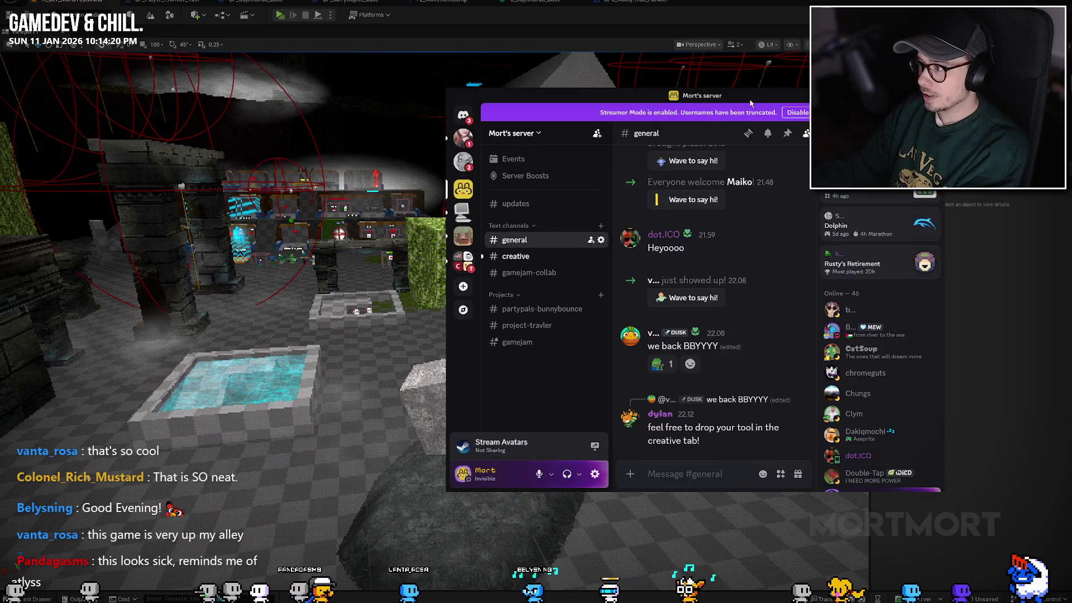
Step: Put Discord away so the Unreal level editor is showing again
key("alt+Tab")
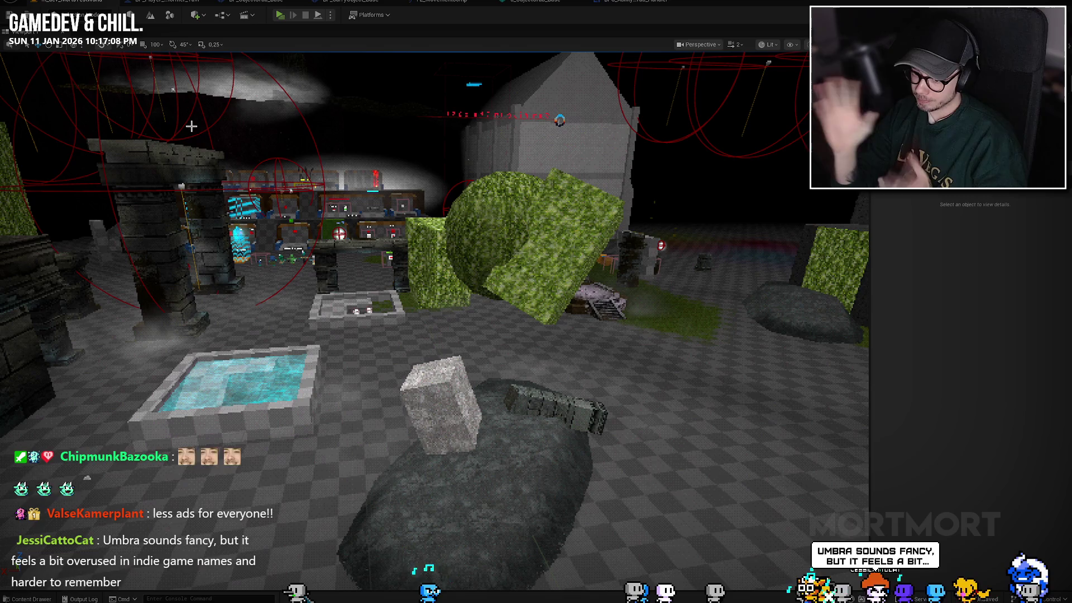
Step: Zoom in on the blue-hooded horned characters in Blender, then return to Unreal Editor
key("alt+Tab")
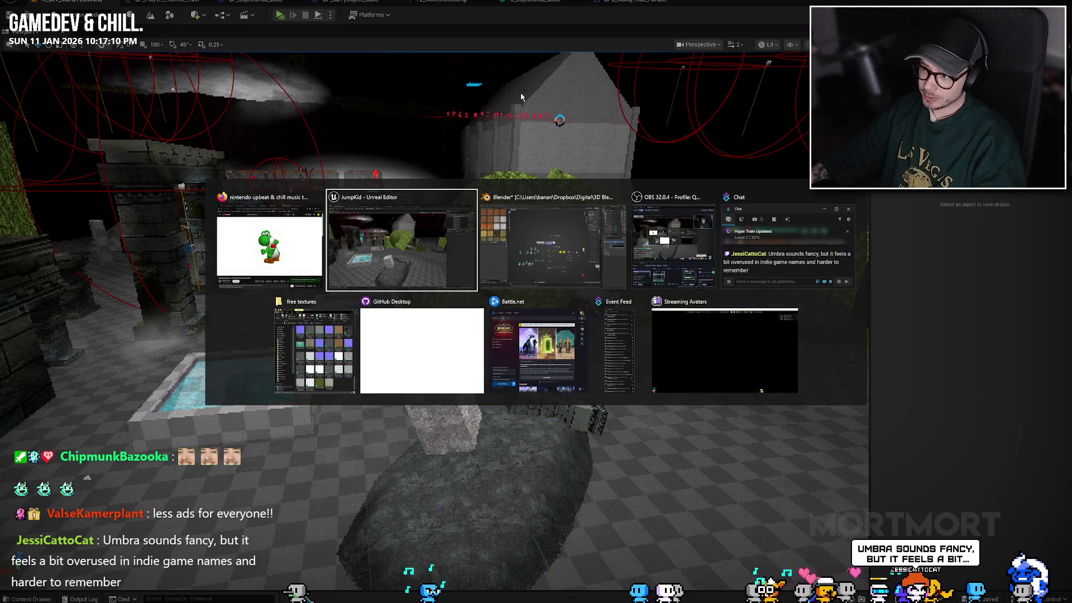
left_click(539, 255)
scroll(458, 287, "up", 5)
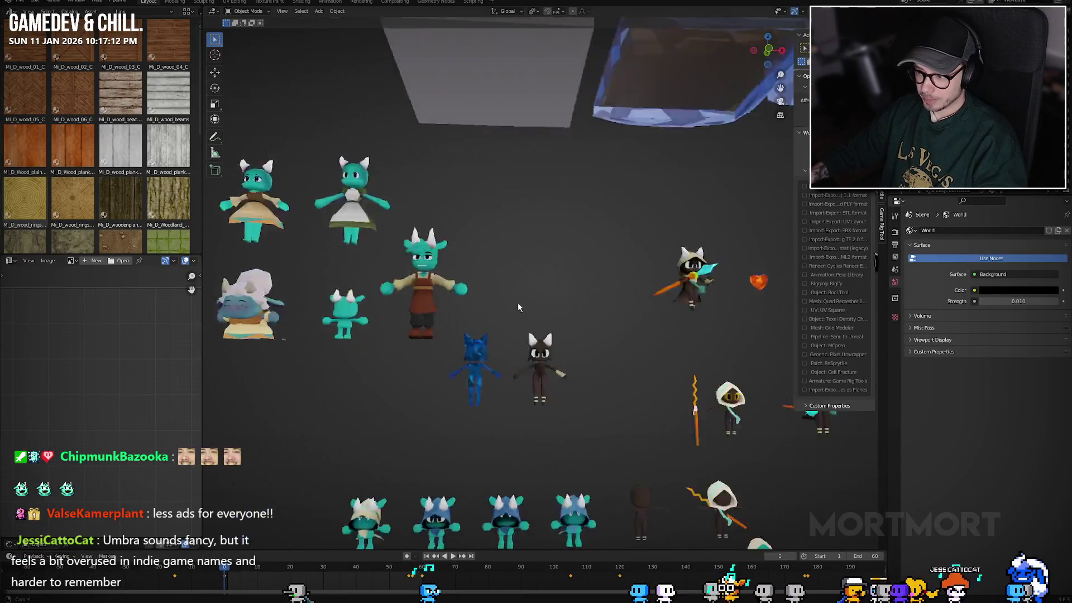
scroll(458, 287, "up", 10)
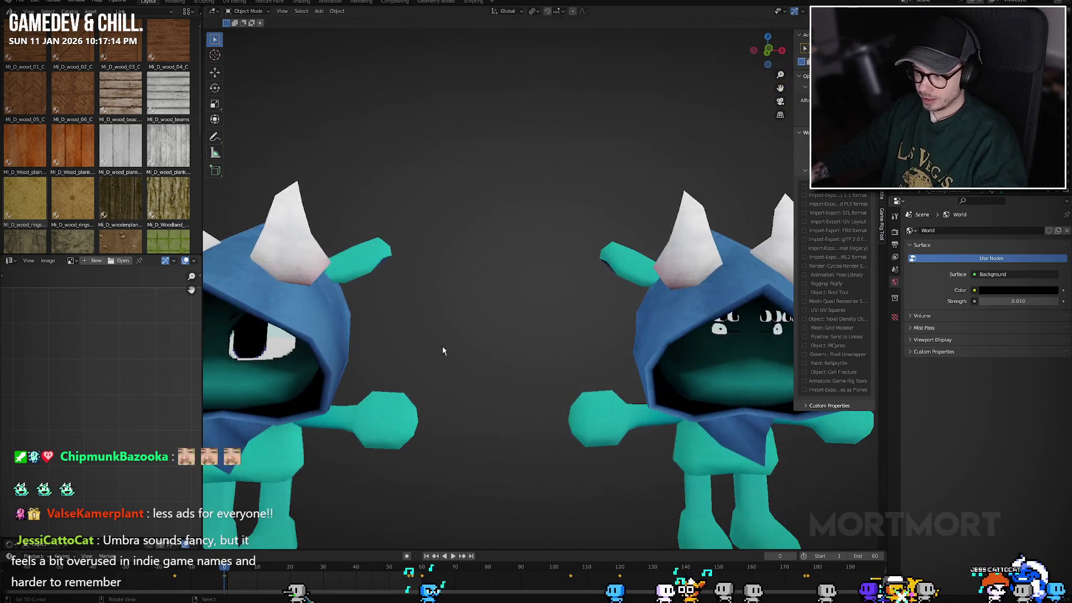
key("alt+Tab")
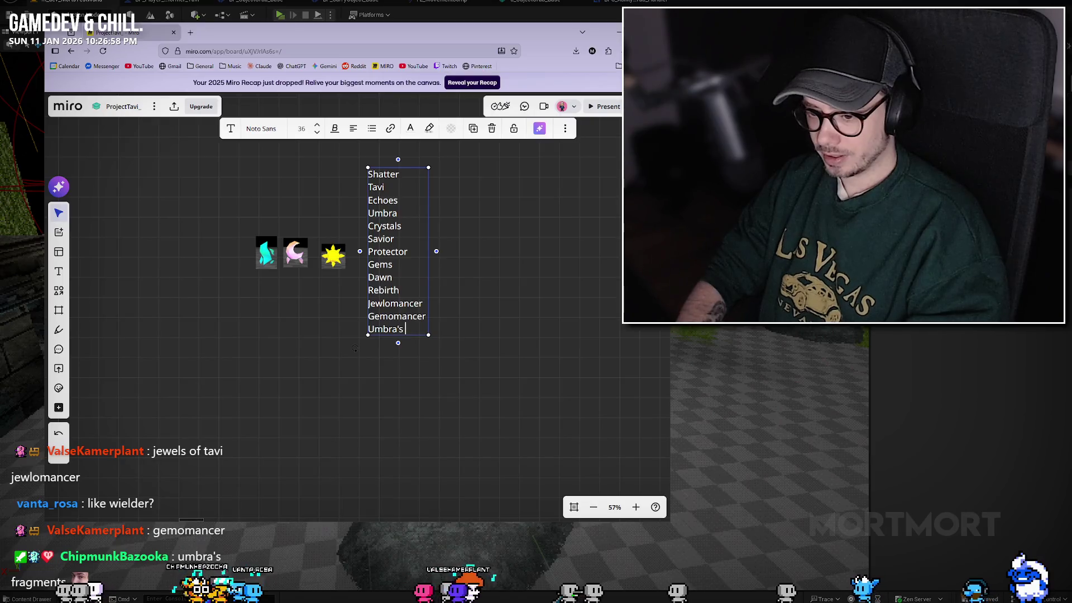
Step: Finish 'Umbra's Fragments' and widen the list box so it fits on one line
type("Fragments")
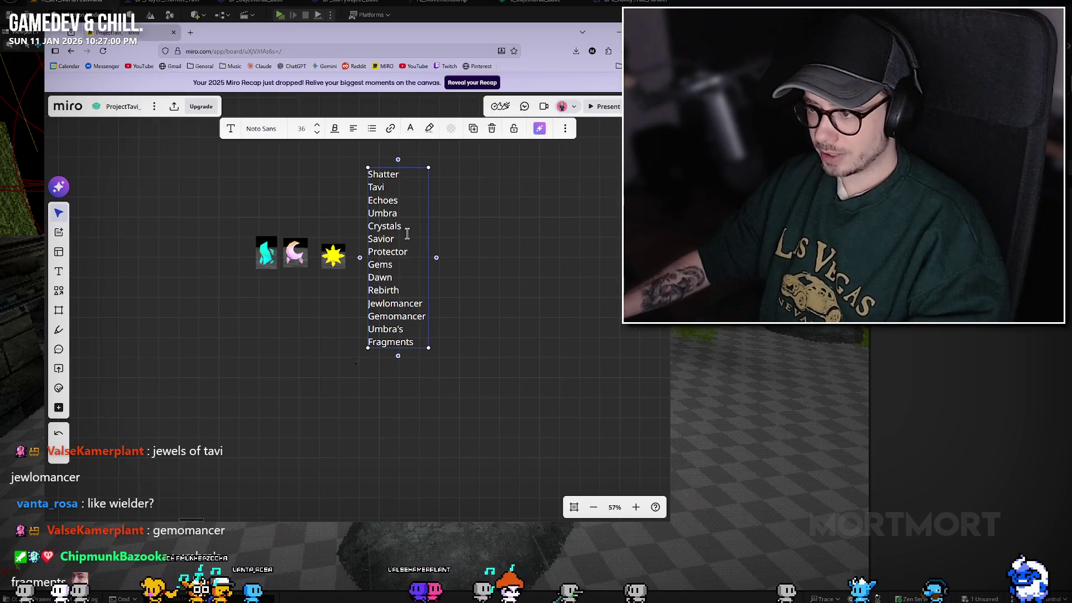
left_click_drag(431, 224, 564, 226)
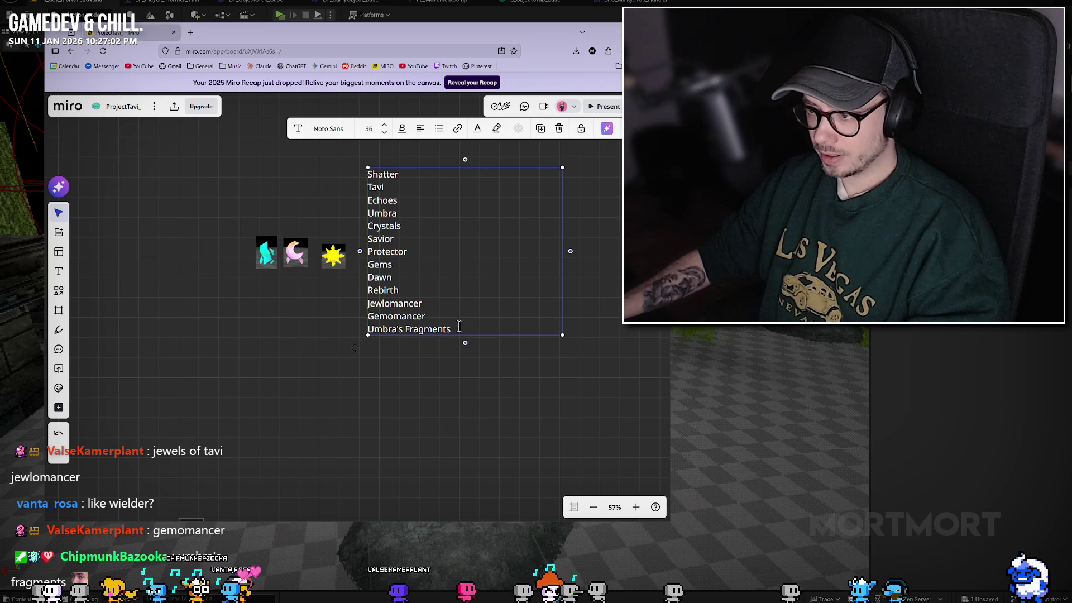
scroll(487, 318, "up", 2)
key("Up")
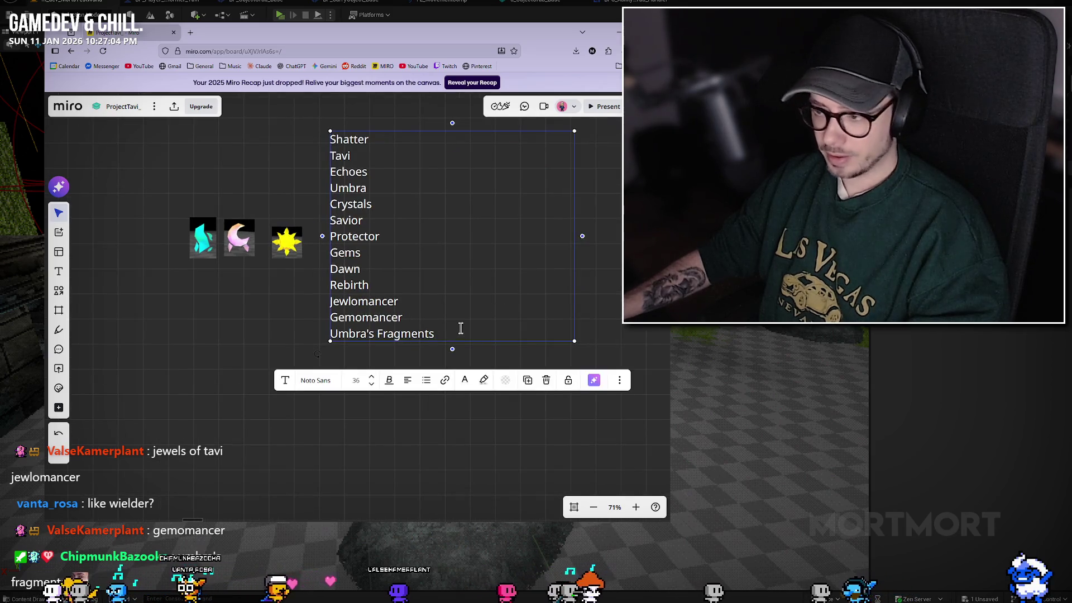
left_click(454, 332)
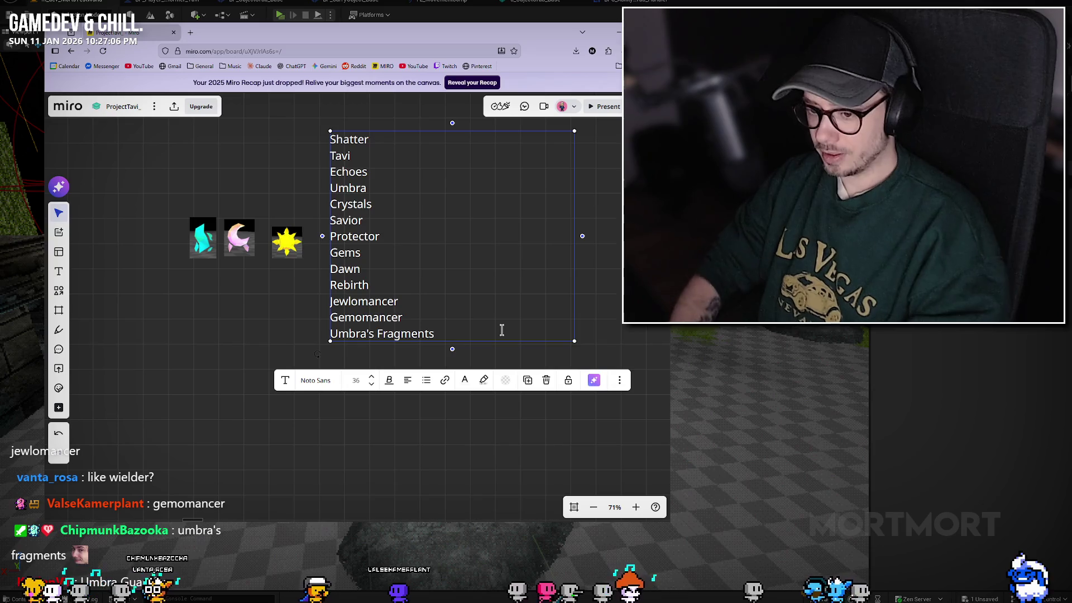
Step: Add 'Shards' and 'Umbra Guardian' as new lines below it
key("Return")
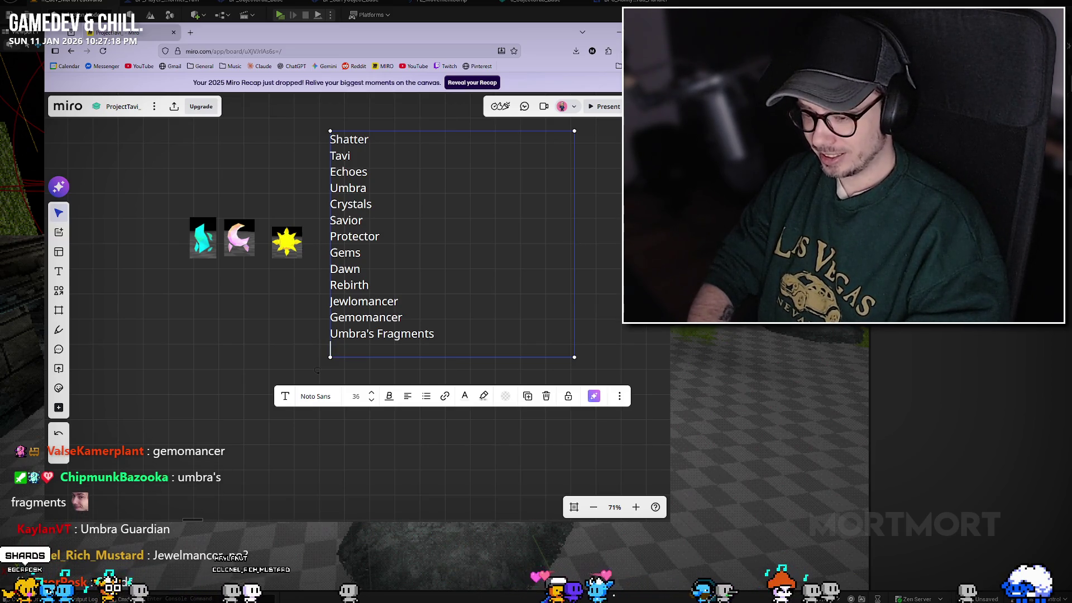
type("Shards")
key("Return")
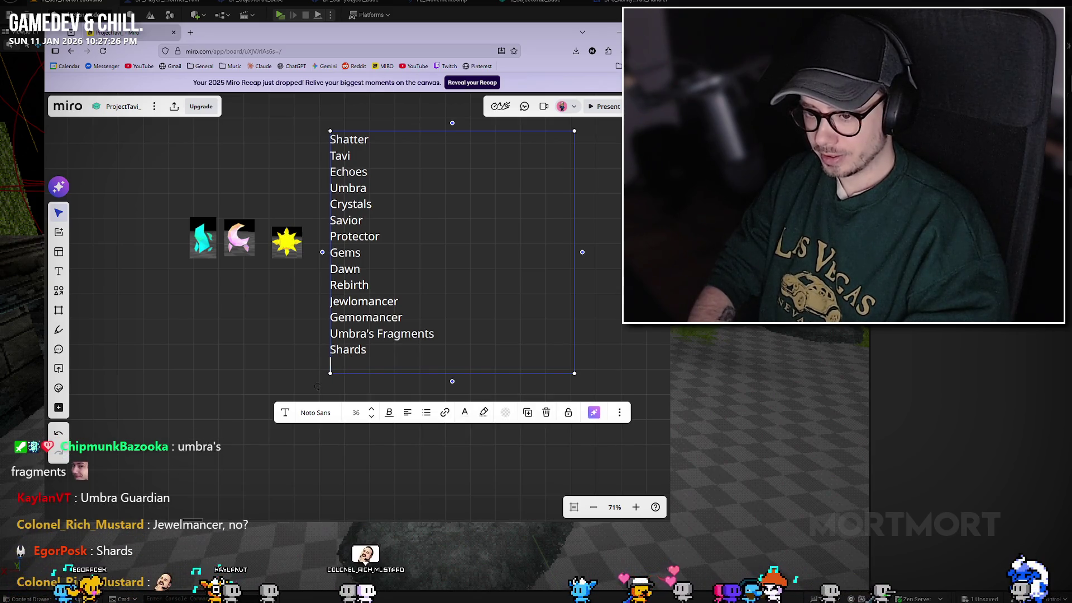
type("Umbra Gu")
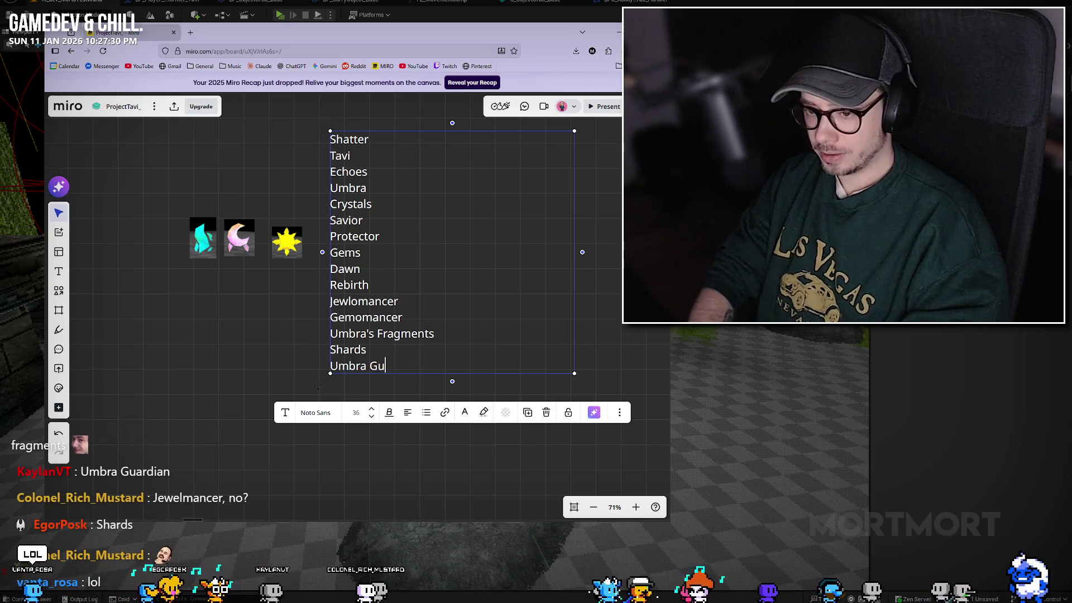
type("ardian")
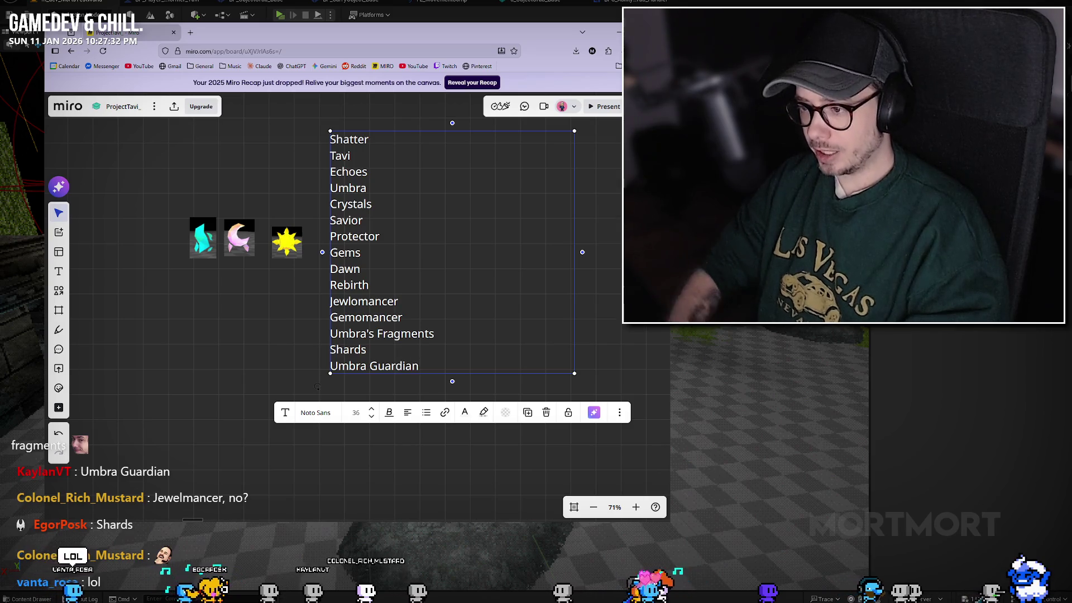
Step: Insert a new line beneath 'Tavi' and start the idea 'Tavi, The'
left_click(418, 334)
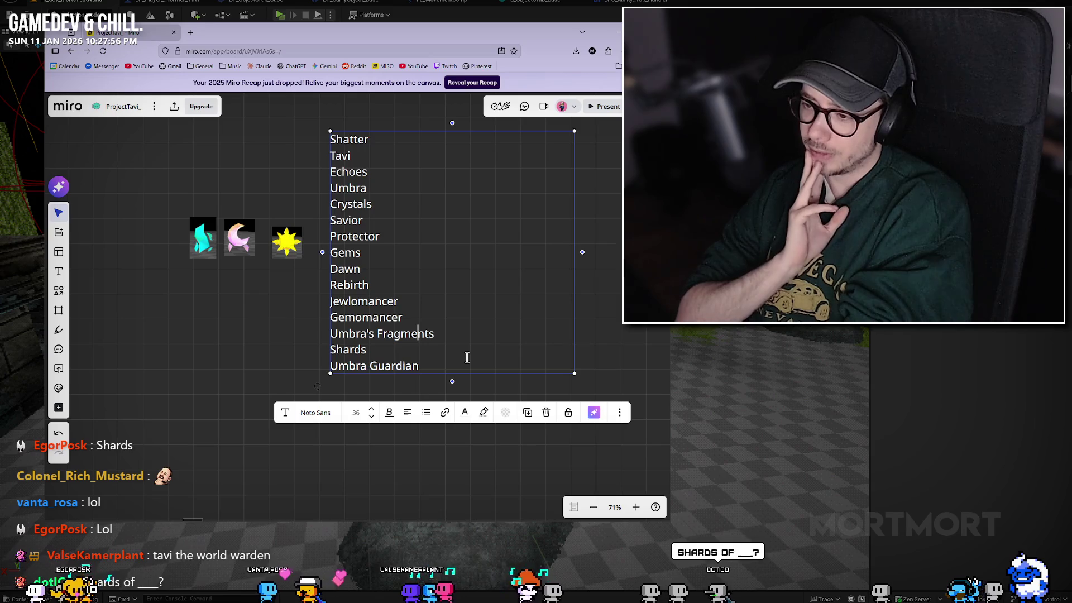
key("Up")
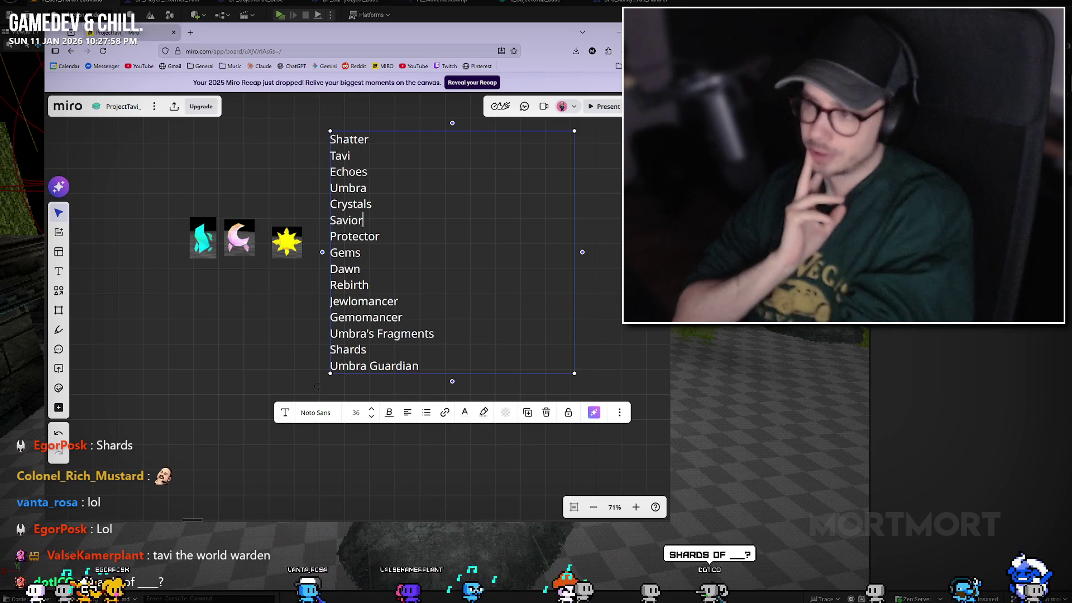
key("Up")
key("Up")
key("Up")
key("Down")
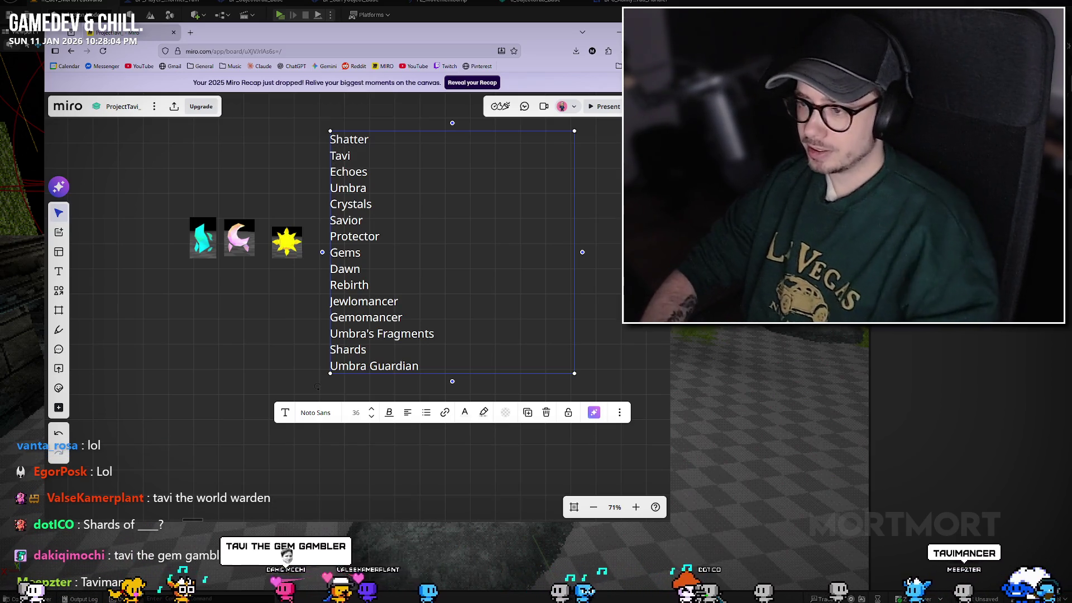
key("Return")
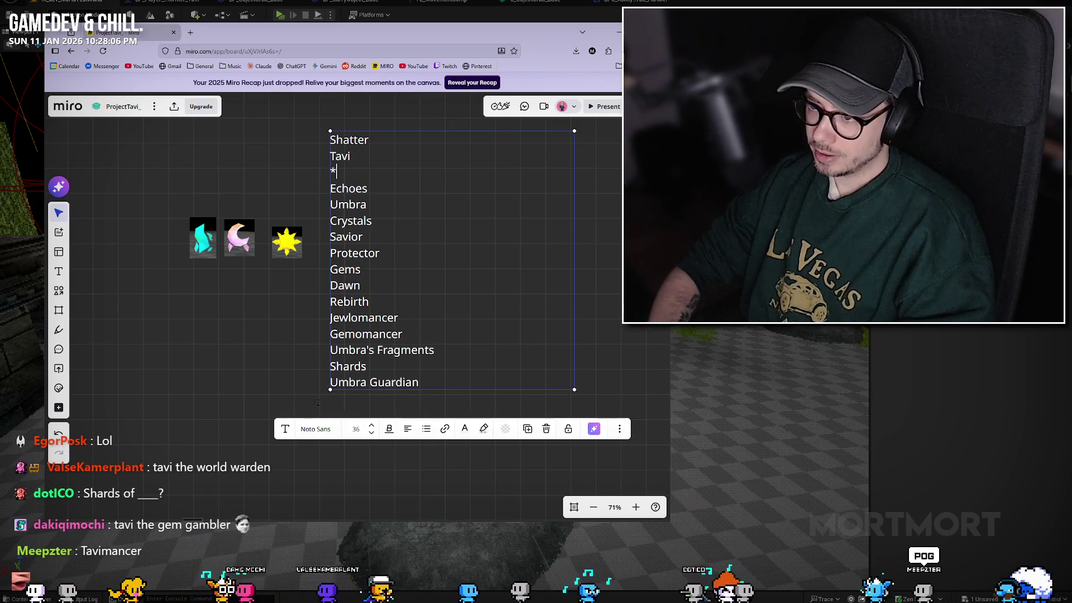
type("Tavi, The")
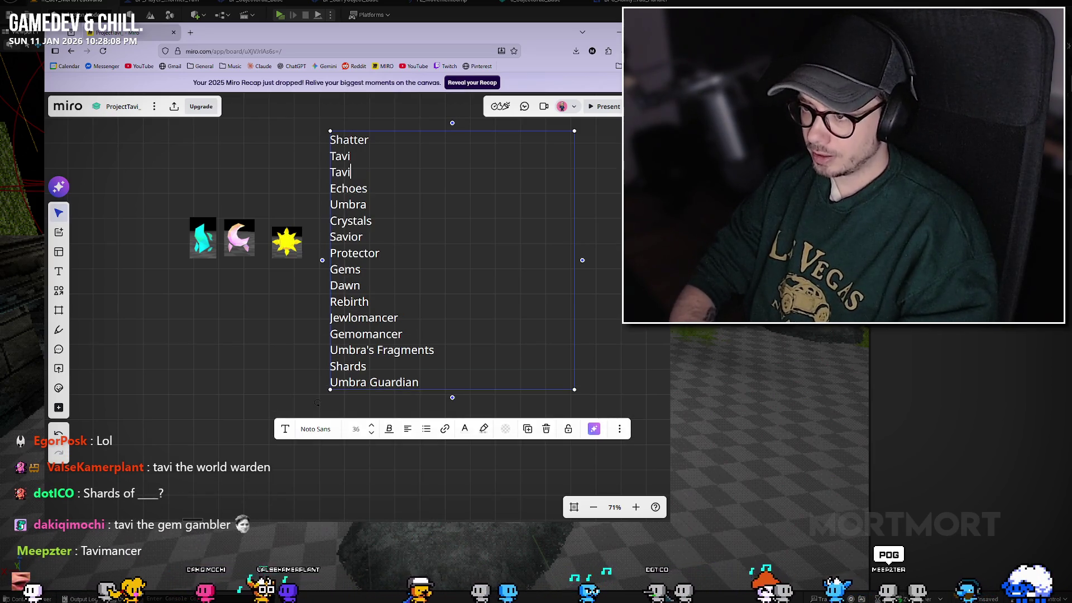
key("BackSpace")
key("BackSpace")
key("BackSpace")
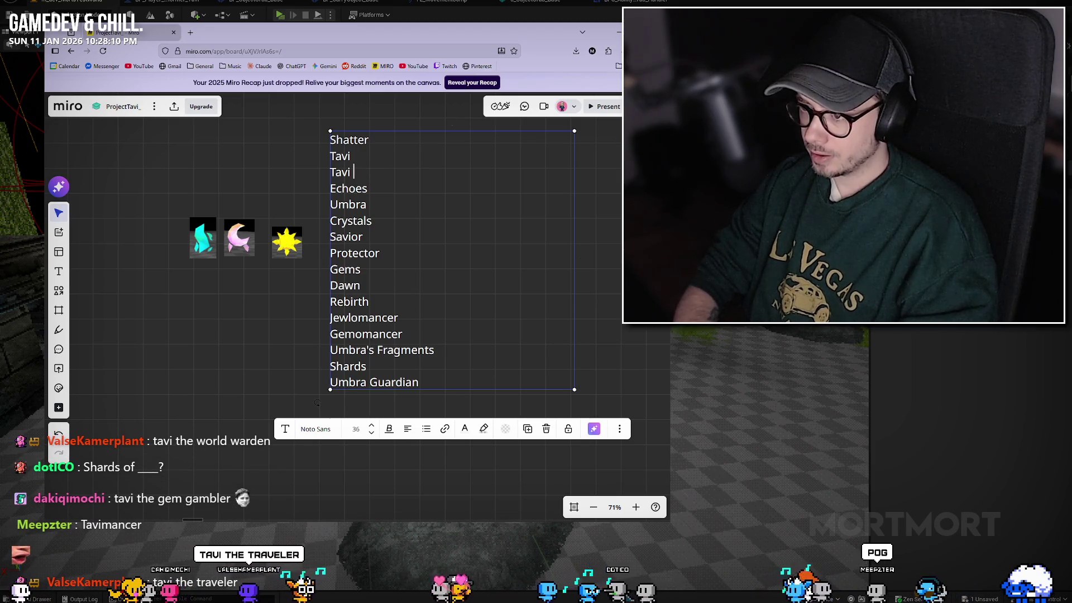
type("The")
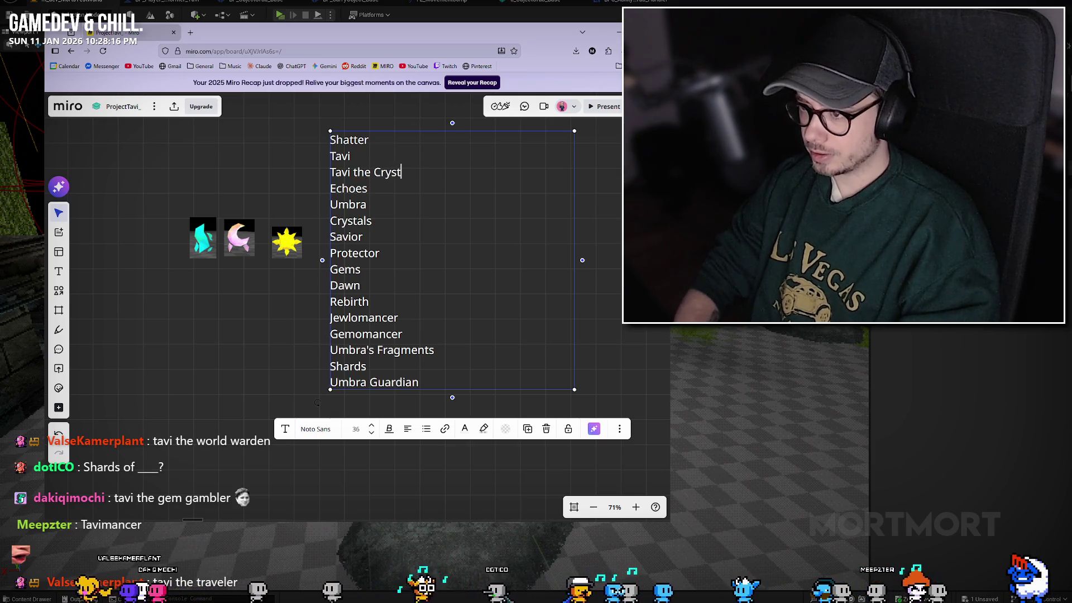
Step: Revise the third entry, replacing the word 'Manage' with 'Bearer'
key("Escape")
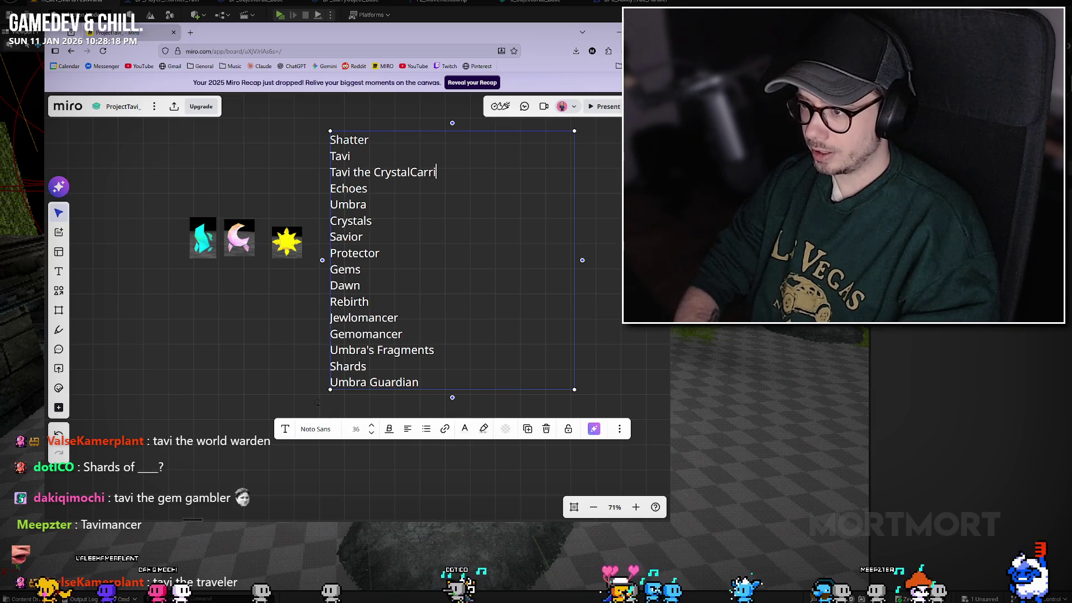
type("er")
key("BackSpace")
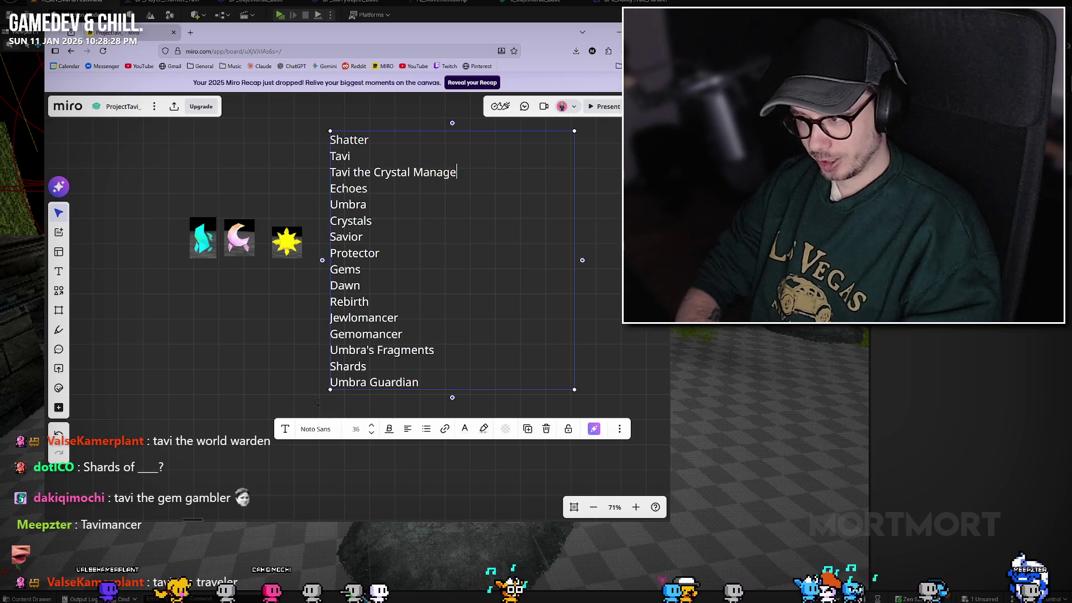
key("BackSpace")
key("BackSpace")
key("BackSpace")
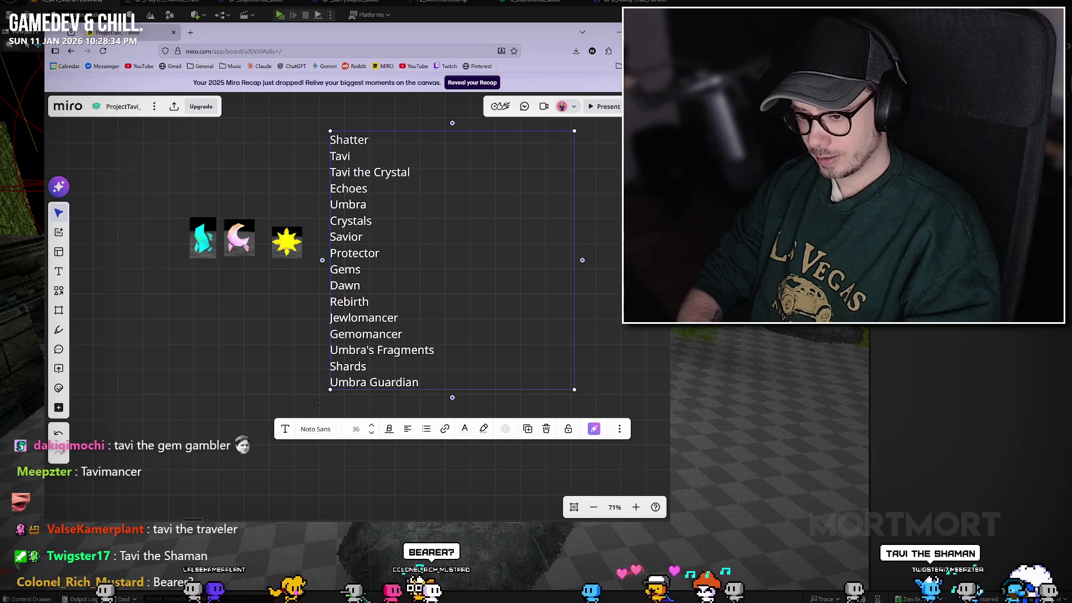
type(" Be")
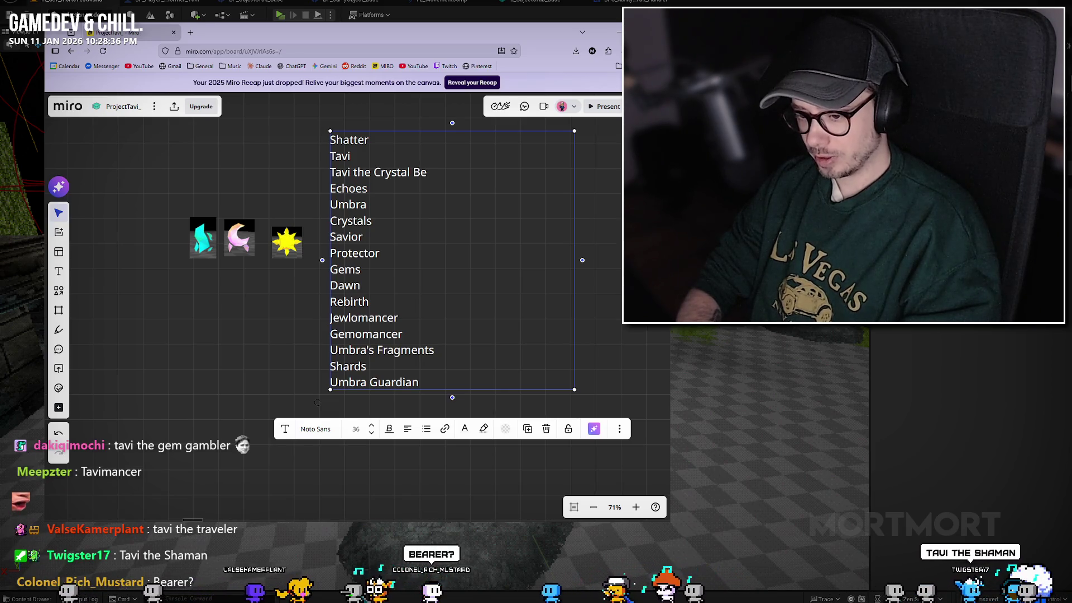
type("are")
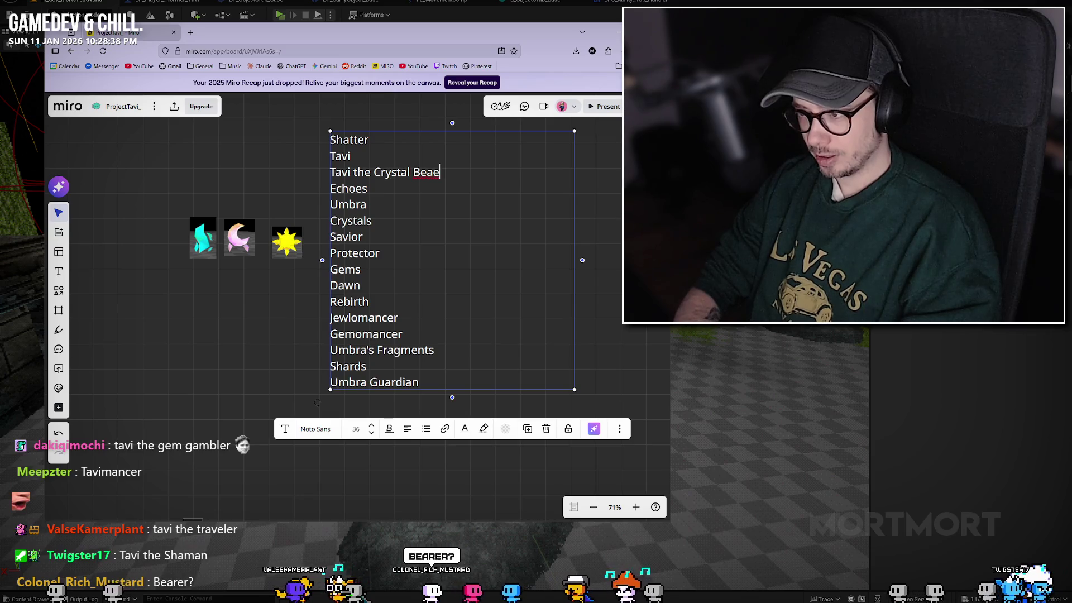
type("r")
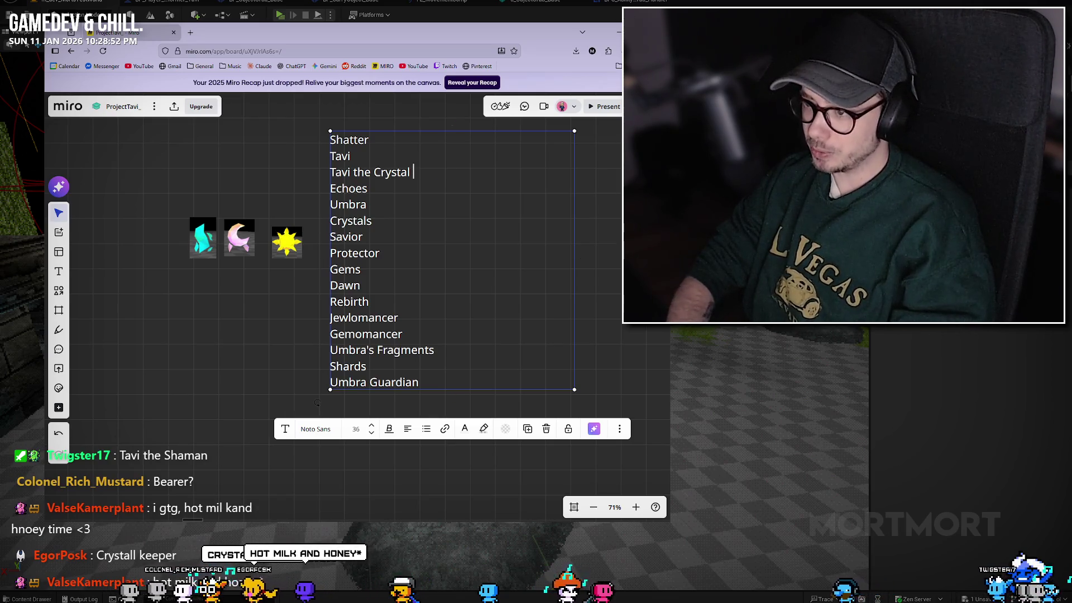
Step: Type 'Keeper' so the third title reads 'Tavi the Crystal Keeper'
type("Keeper")
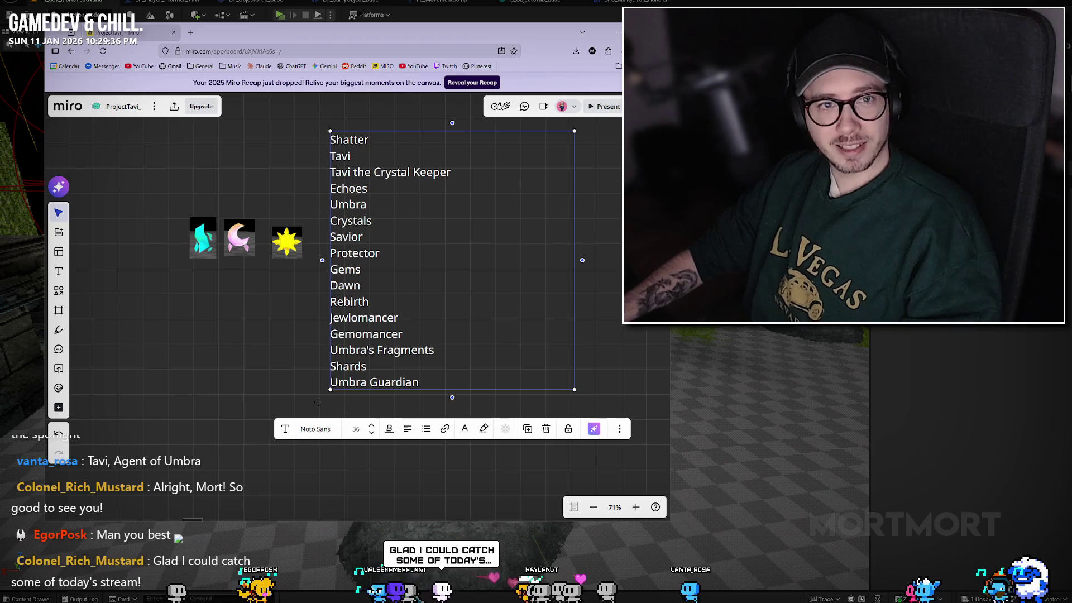
Step: Add 'Tavi, Agent of Umbra' on a new line below 'Umbra Guardian', then deselect the list
left_click(441, 373)
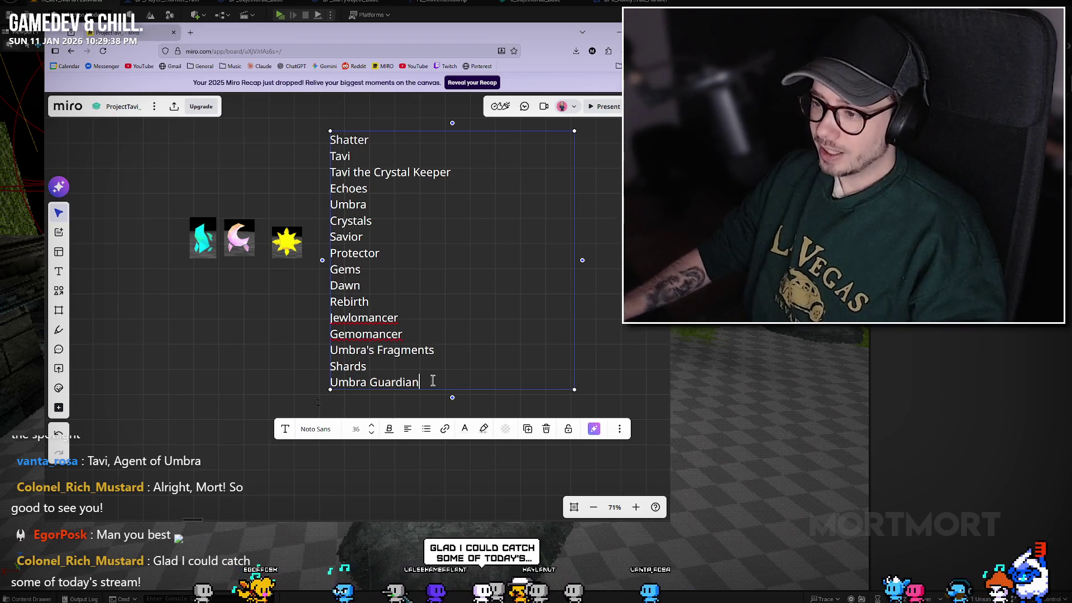
key("Return")
type("Tavi, Agent of Umbra")
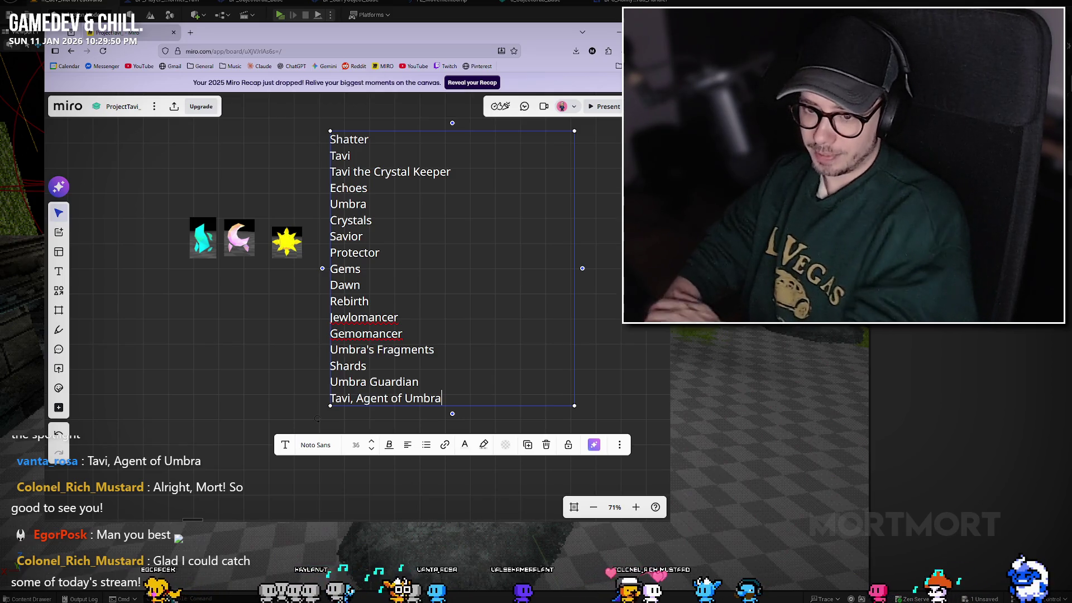
key("Up")
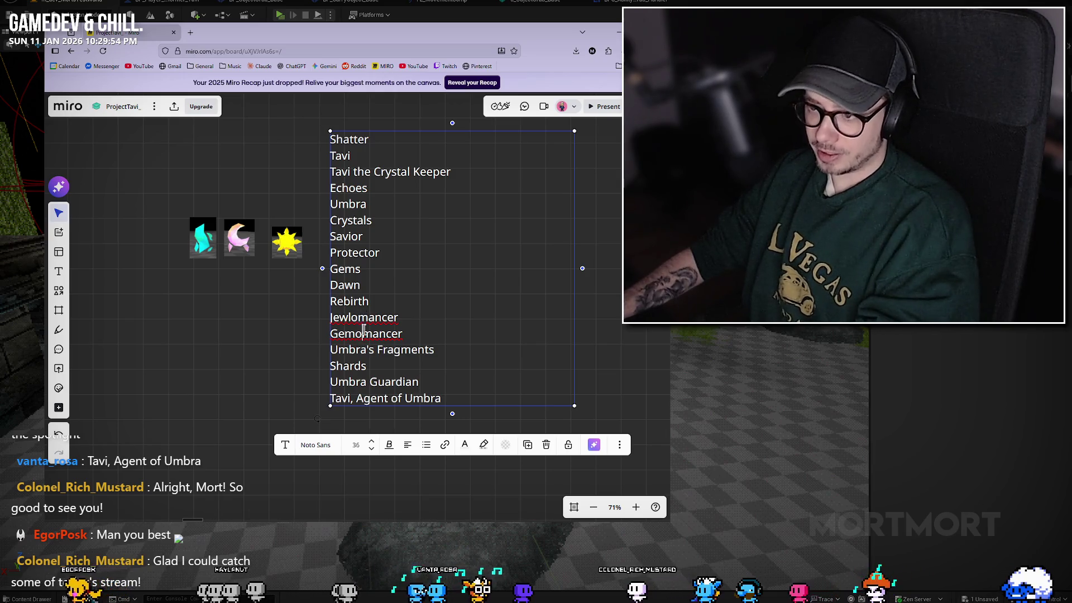
left_click(598, 205)
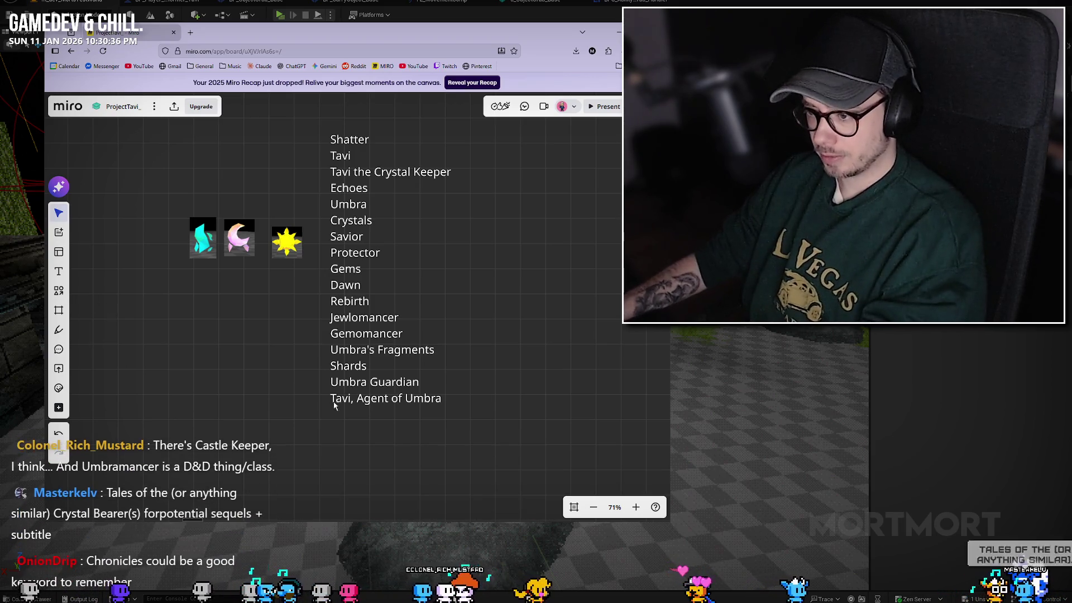
Step: Add 'Tales of the', 'Chronicles' and 'Rise of Tavi' as new lines at the list's end
double_click(416, 399)
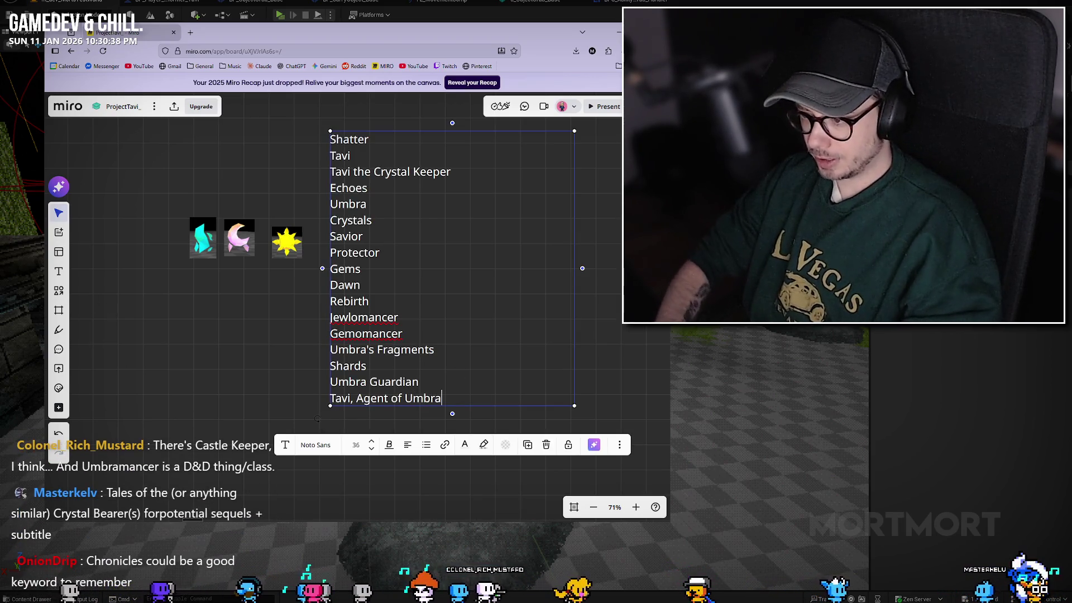
key("Return")
type("Tales of the")
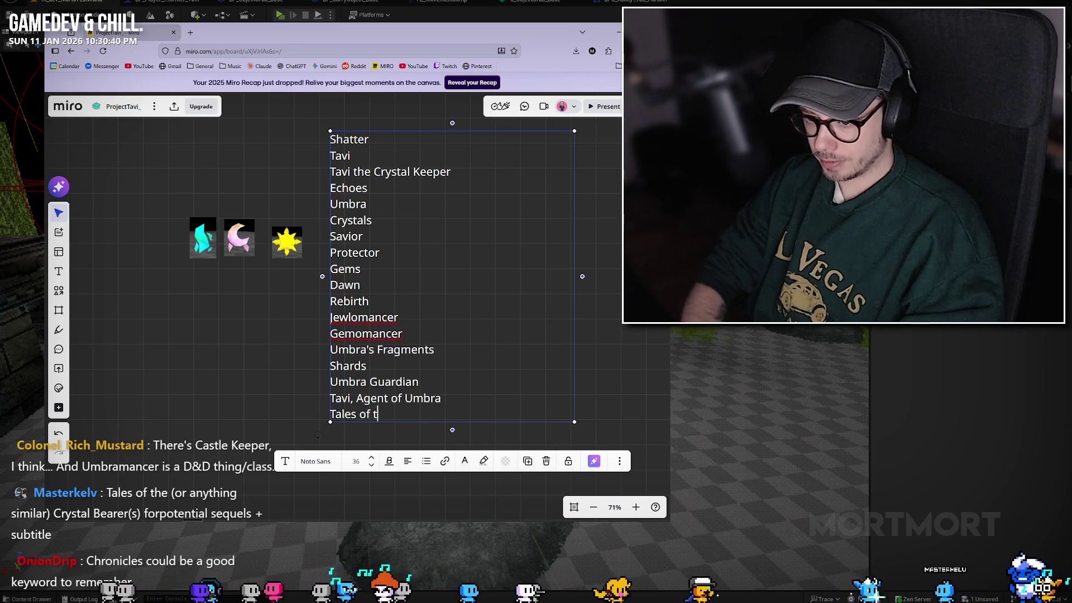
key("Return")
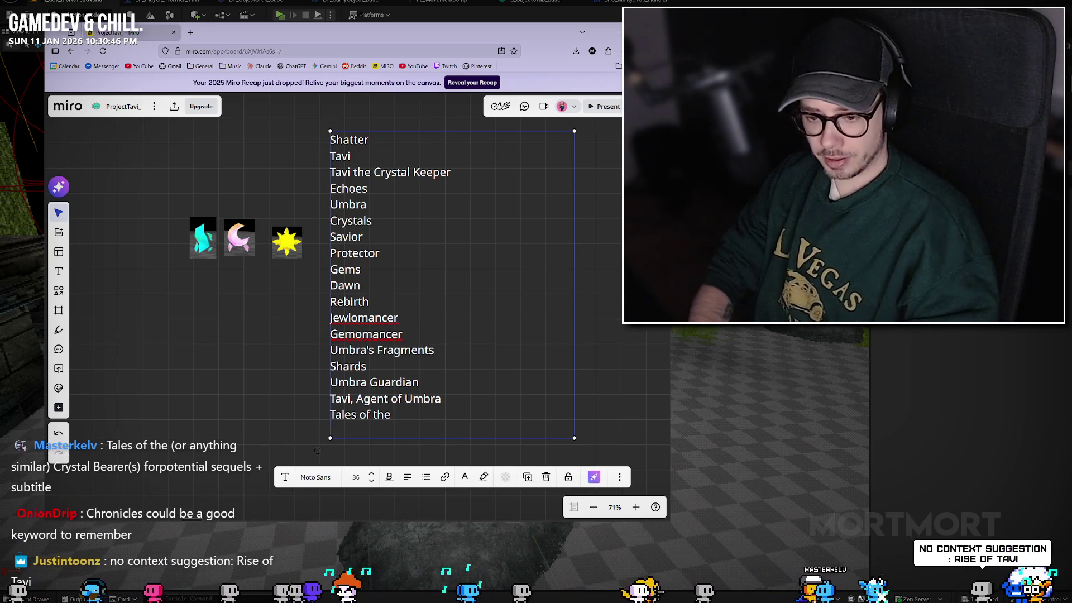
type("Chr")
type("onicles")
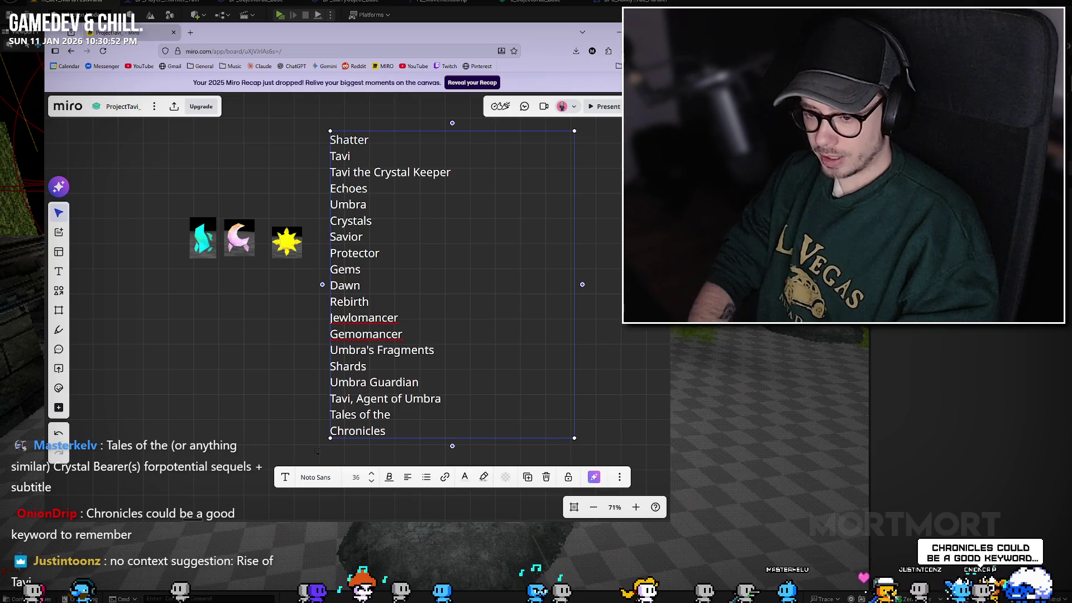
key("Return")
type("Rise")
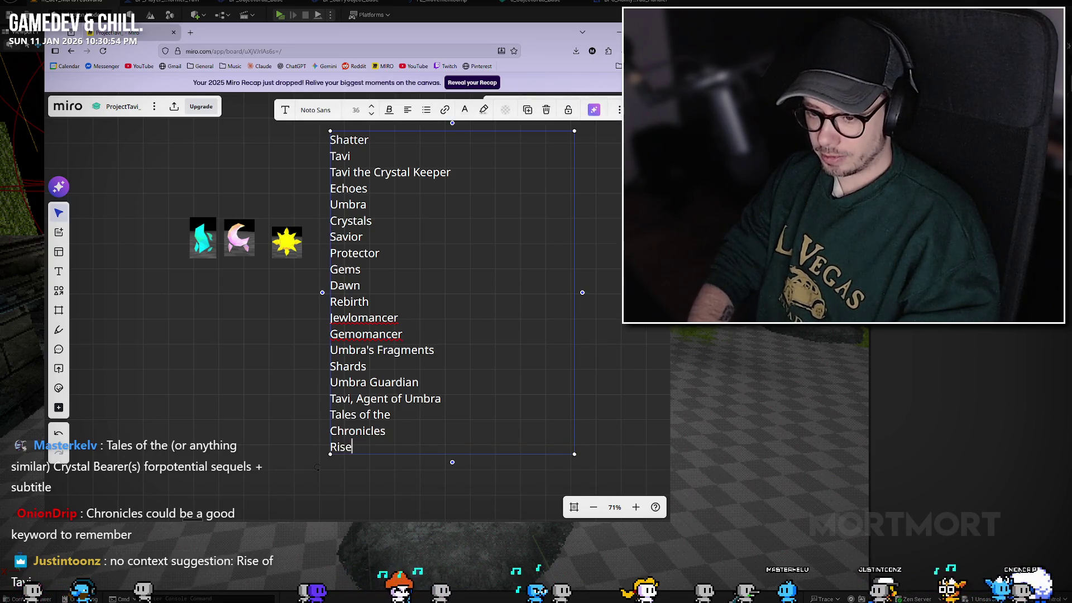
type(" of Tavi")
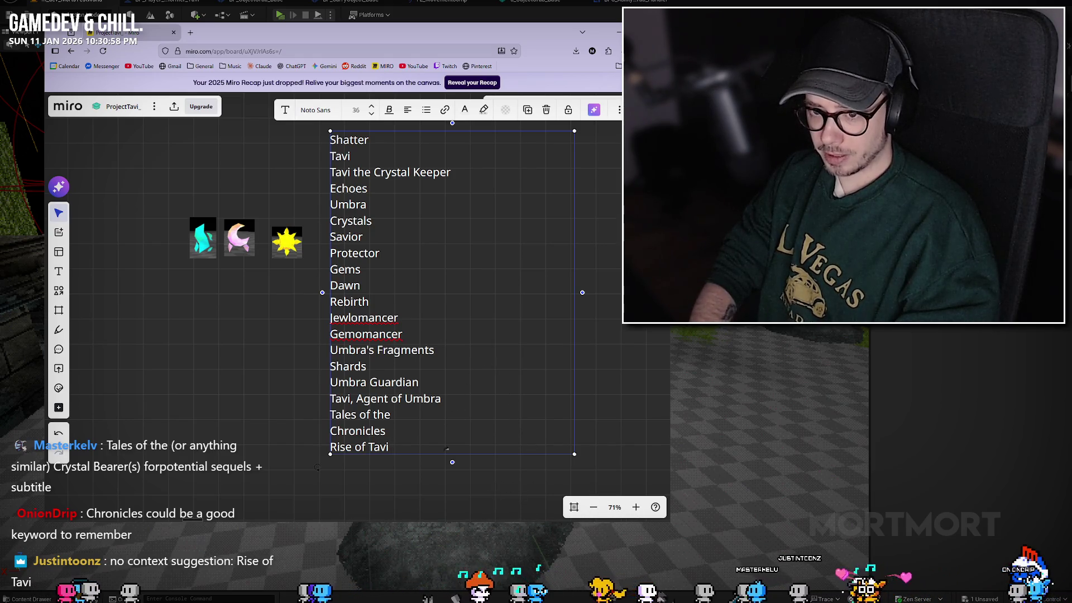
Step: Deselect the title list, pan the board, and undo an accidental deletion
right_click(475, 371)
left_click(483, 238)
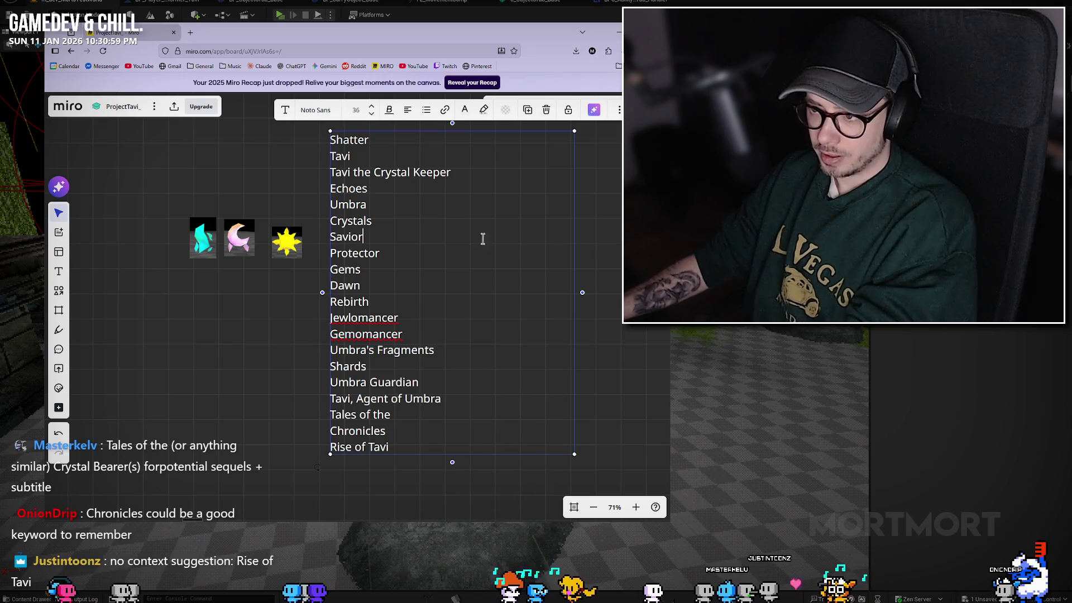
left_click(611, 216)
left_click_drag(501, 270, 481, 287)
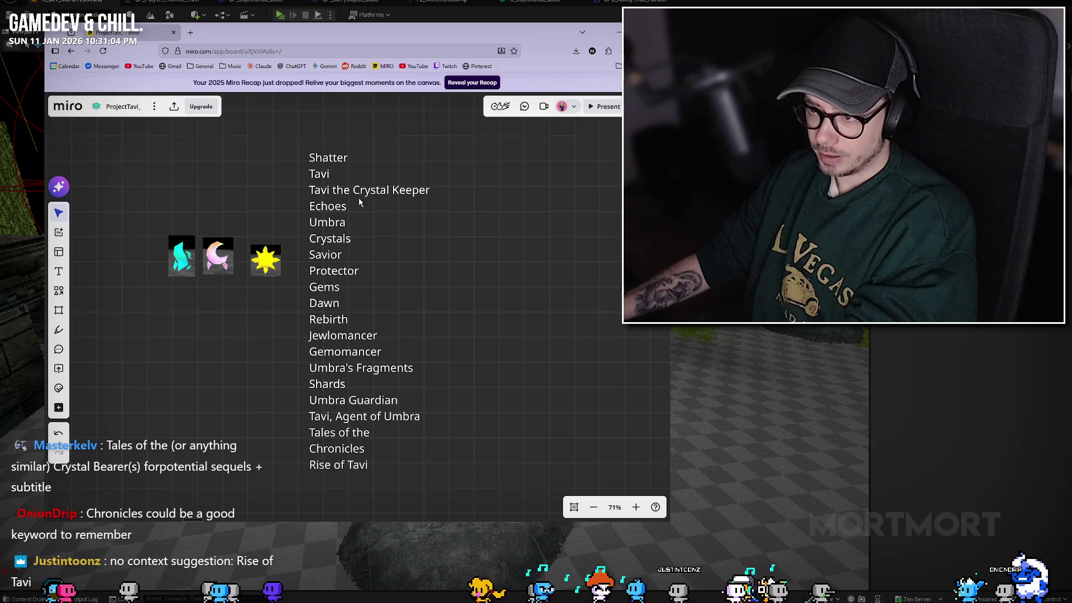
left_click(333, 230)
key("Delete")
key("ctrl+z")
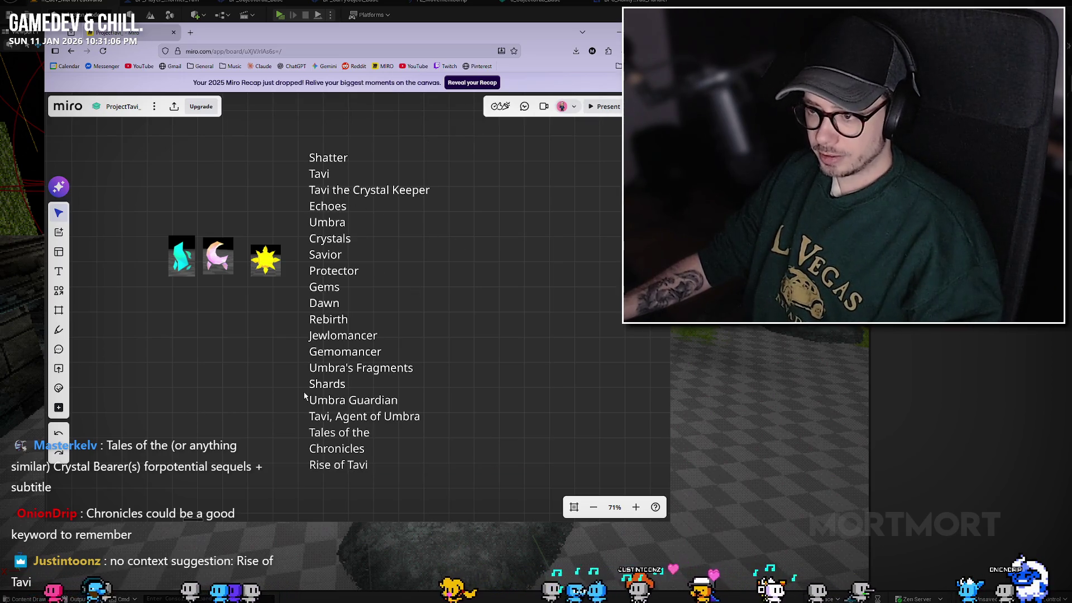
Step: Write the note 'Tavi is a creature... the only of her kind' and move it under the gem icons
left_click(368, 281)
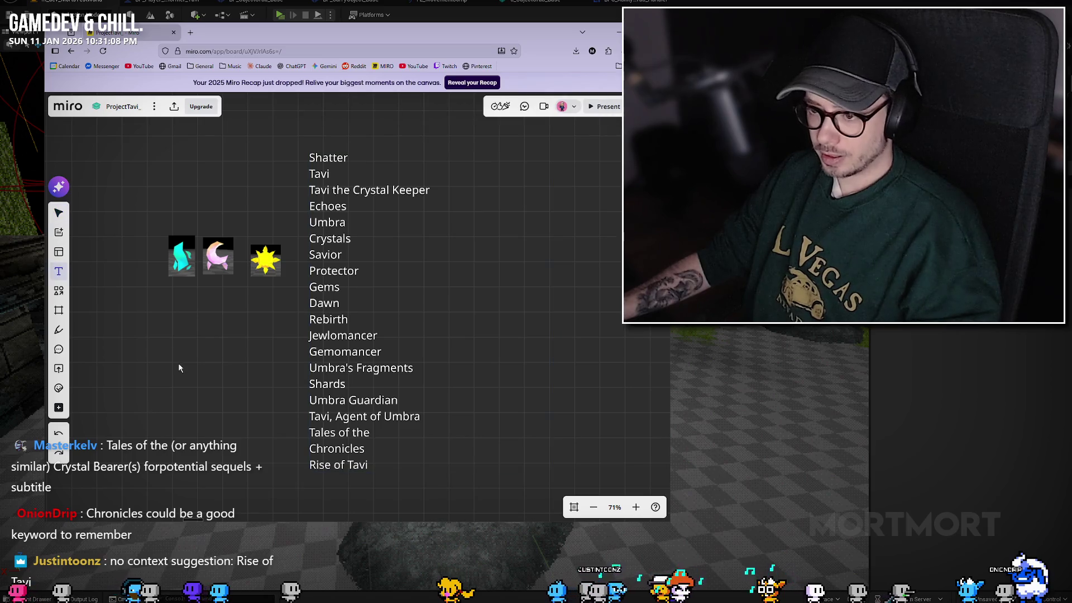
double_click(175, 346)
type("Tavi ")
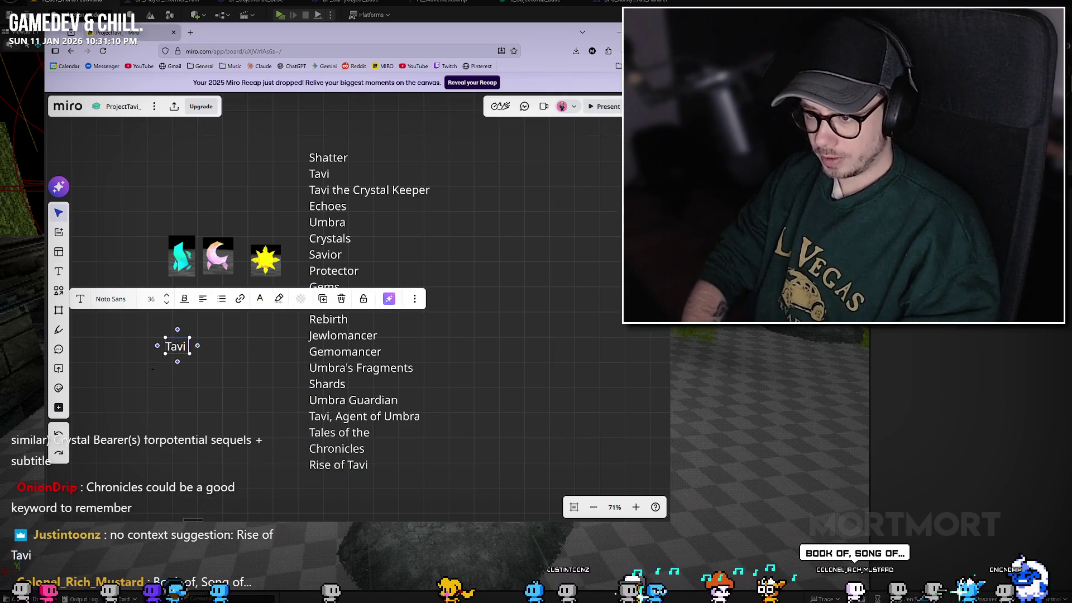
type("is a creature")
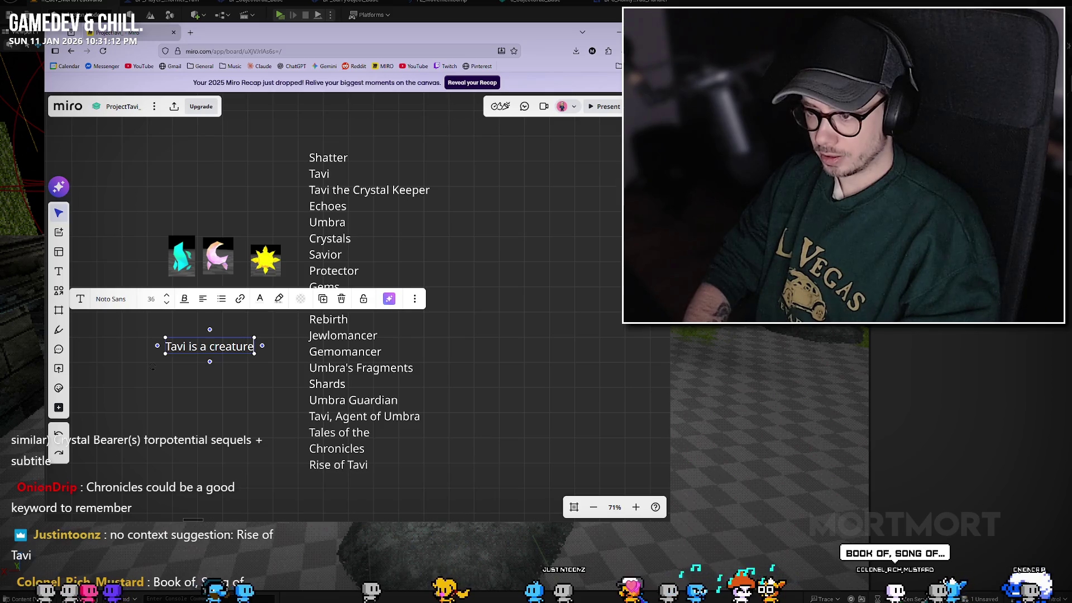
type(" th")
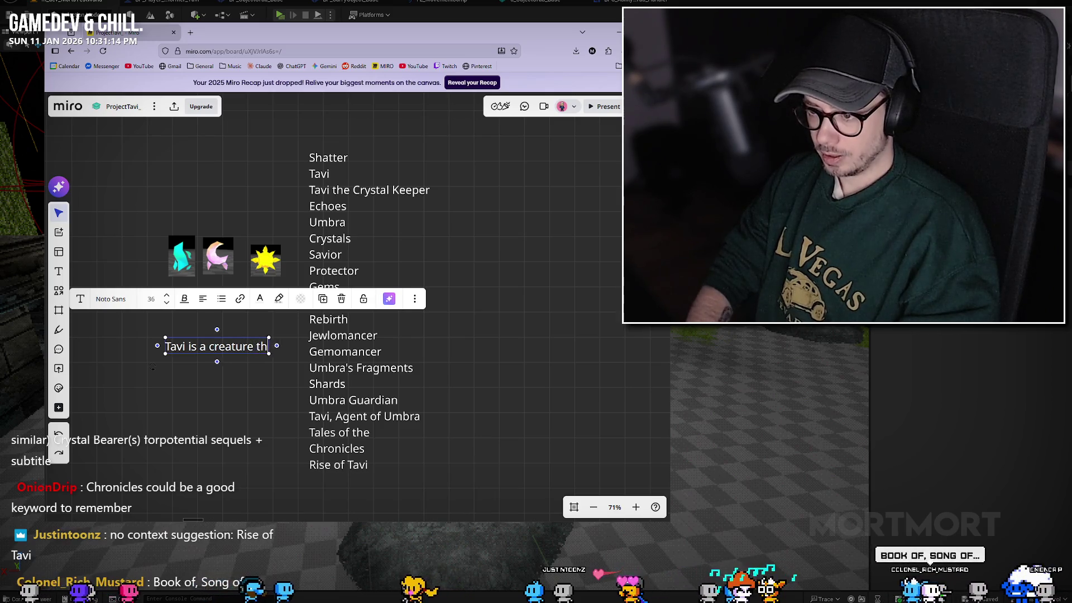
type("at as far as we know are")
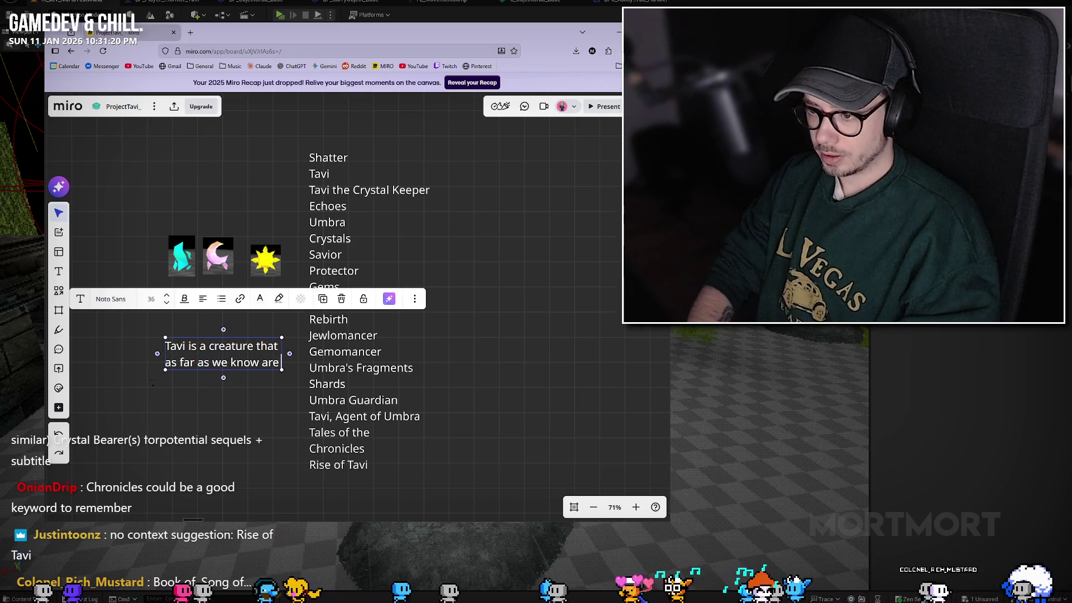
key("BackSpace")
key("BackSpace")
key("BackSpace")
type("she")
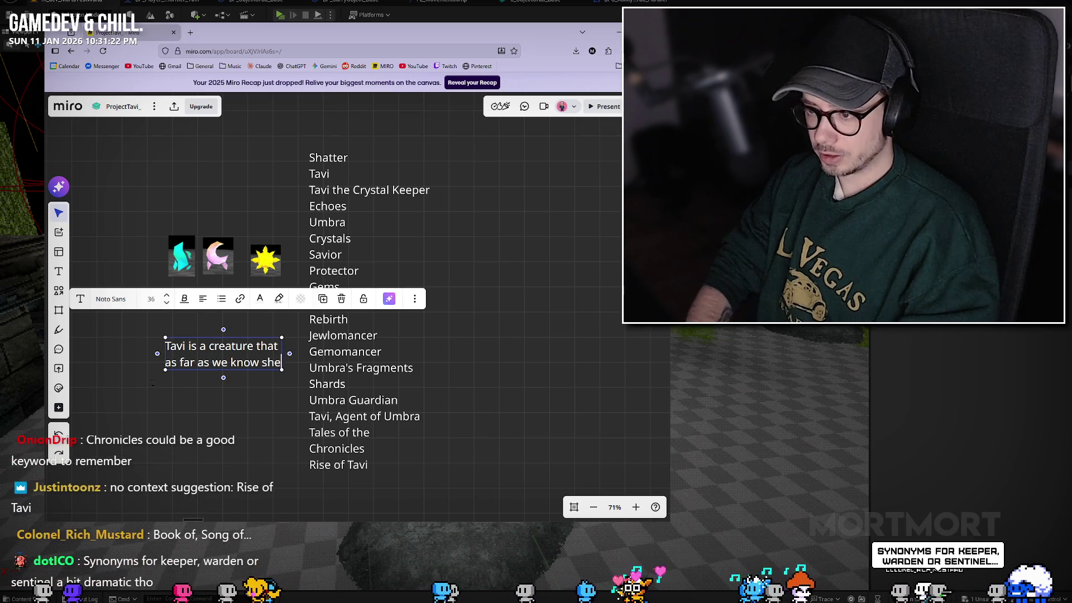
type("her kind")
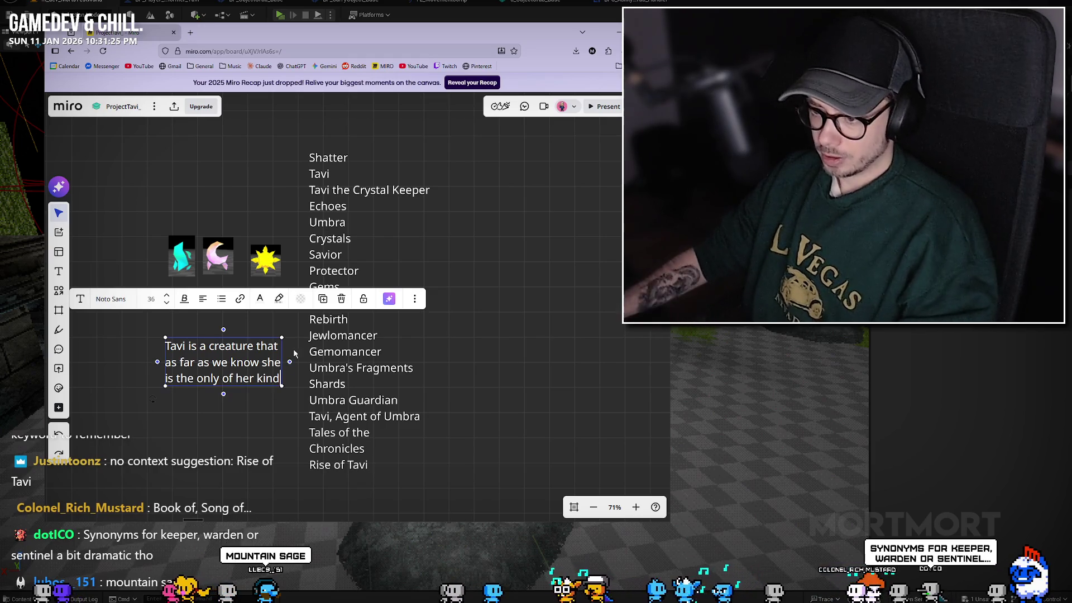
left_click(229, 404)
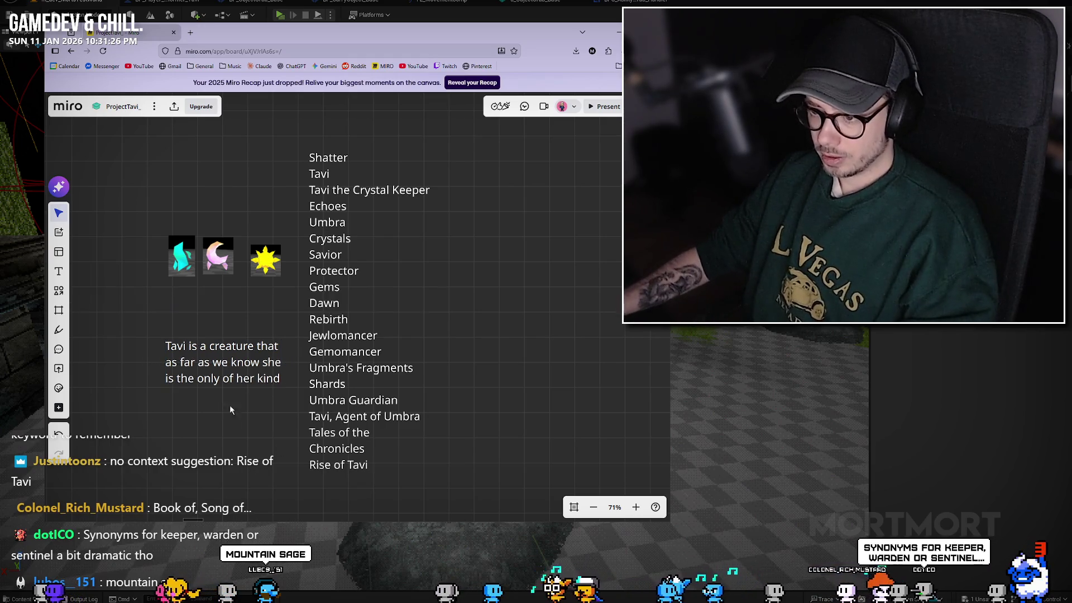
left_click_drag(230, 380, 218, 340)
scroll(211, 348, "down", 3)
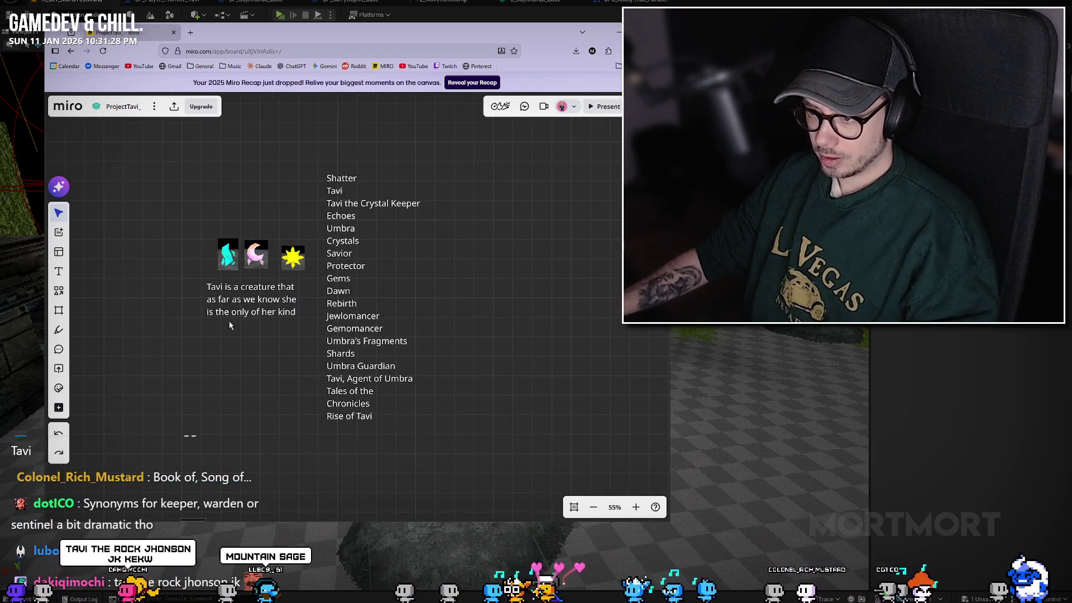
Step: Paste a copy of the lore note and retype it as 'Born of the moons umbra'
key("ctrl+c")
key("ctrl+v")
key("Return")
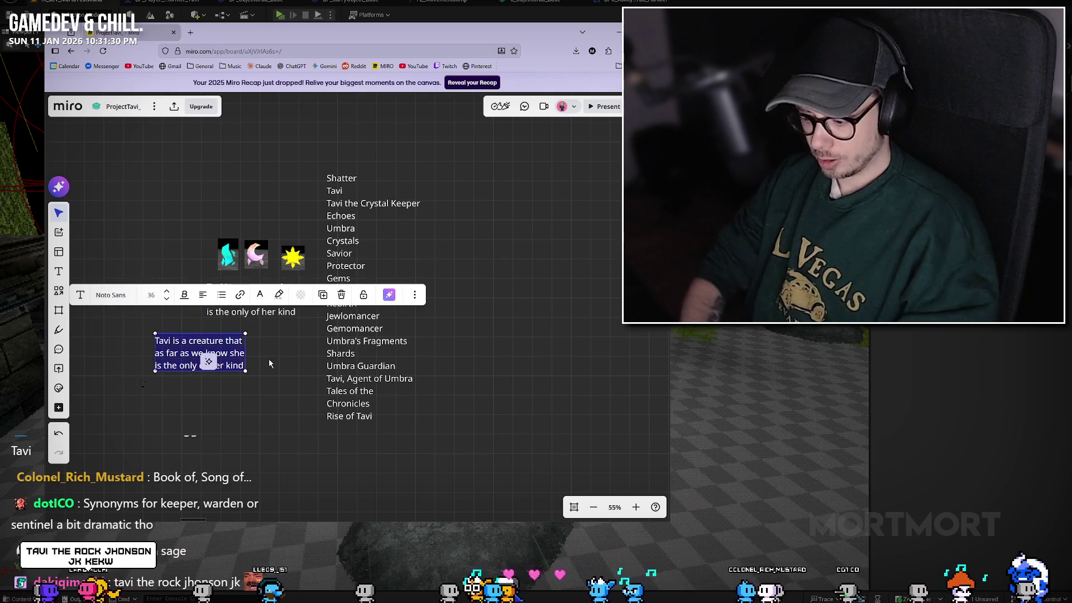
type("Born of the moon")
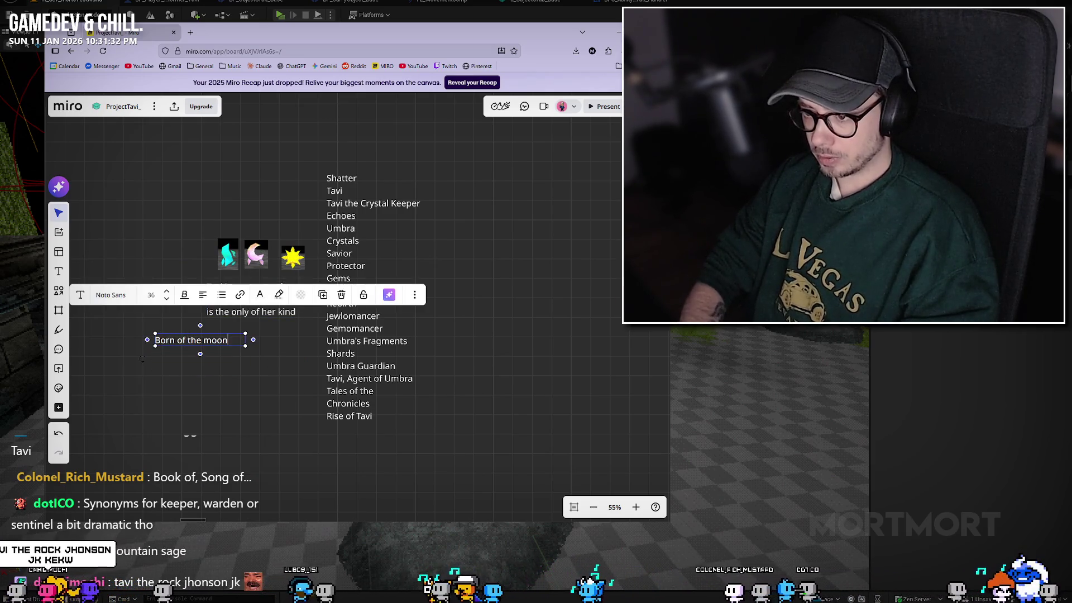
type("s umbra")
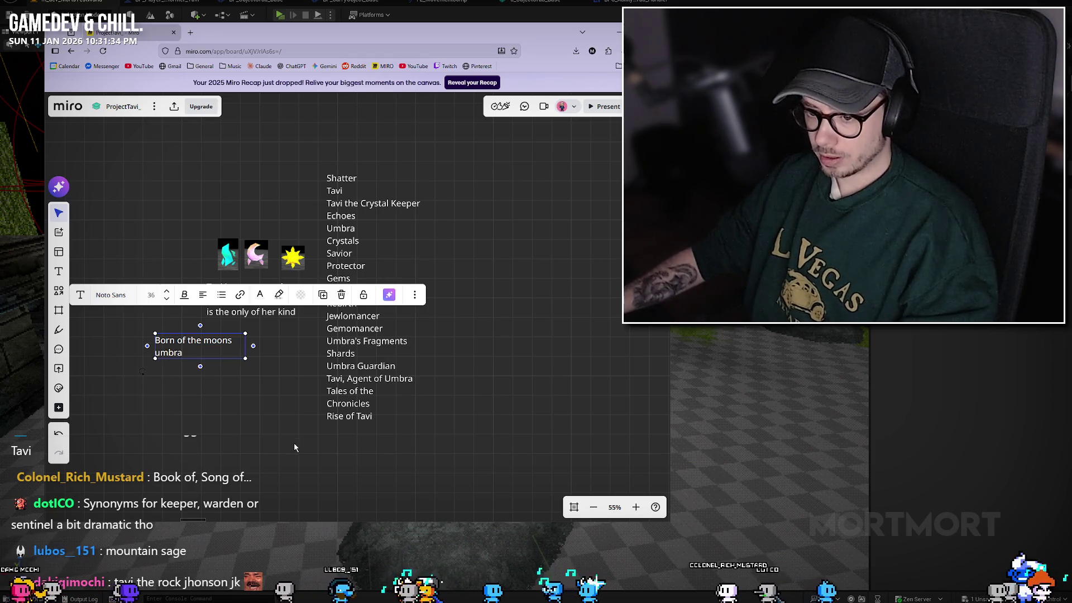
Step: Widen the 'Born of the moons umbra' note to one line and Alt-drag a Tavi note copy below
scroll(284, 413, "up", 2)
left_click_drag(273, 386, 249, 433)
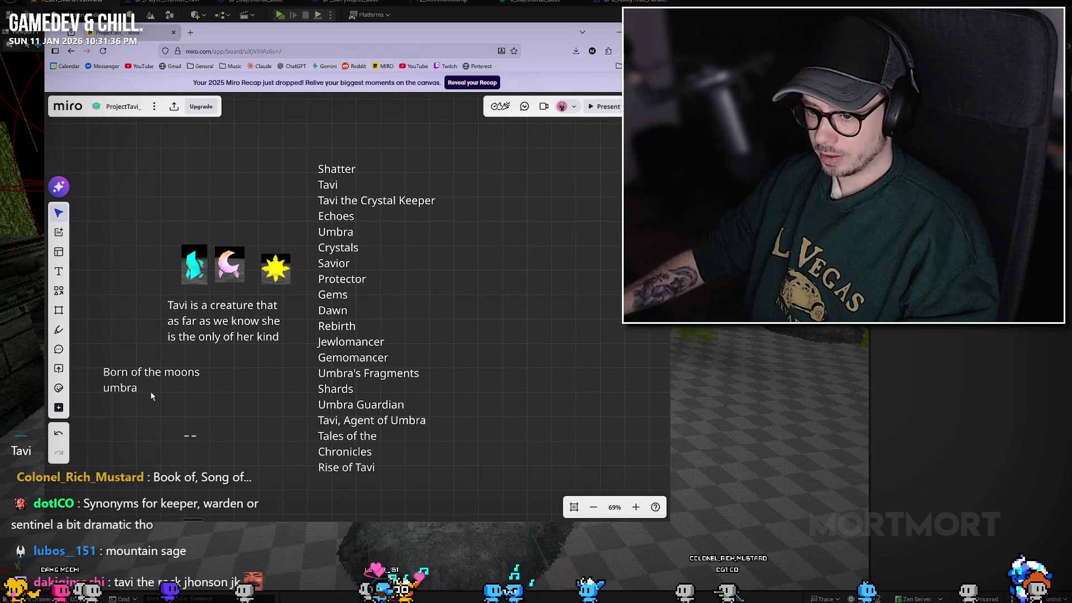
left_click(180, 382)
left_click_drag(218, 378, 256, 379)
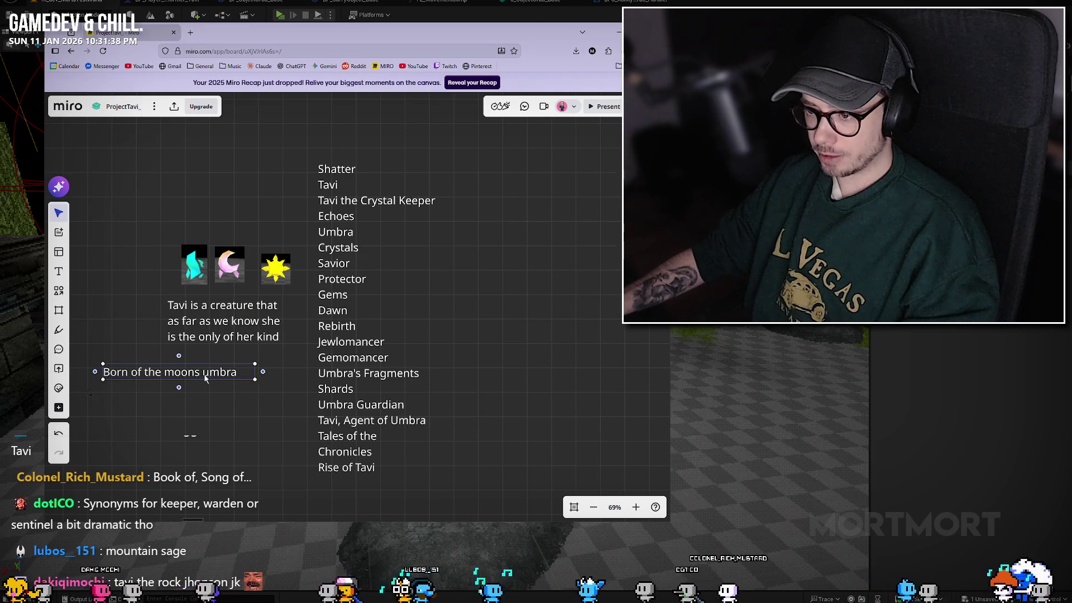
scroll(210, 398, "up", 2)
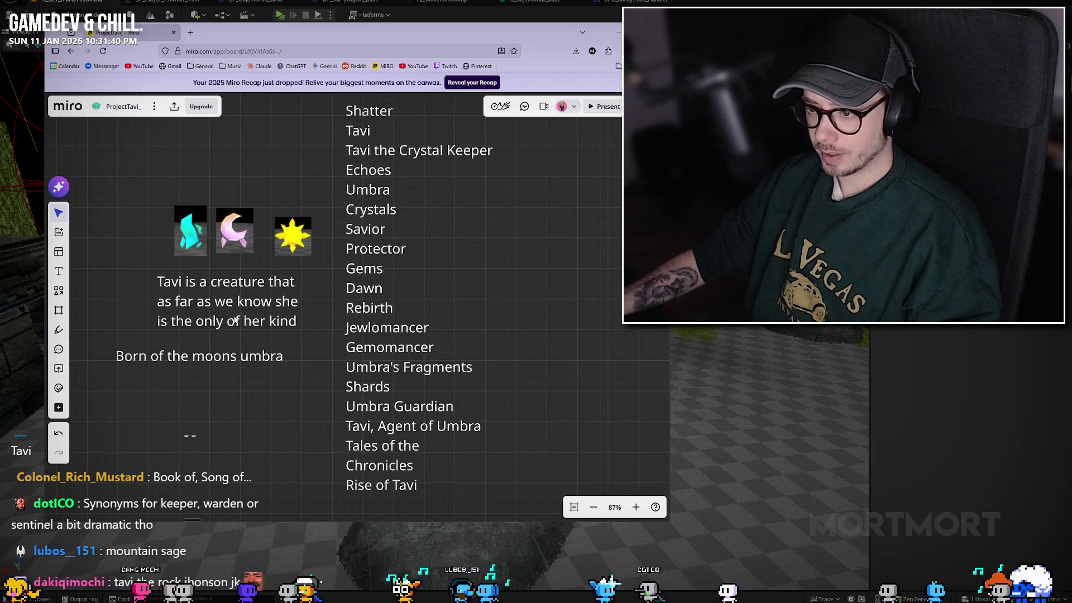
left_click_drag(236, 320, 194, 314)
key("ctrl+c")
key("ctrl+v")
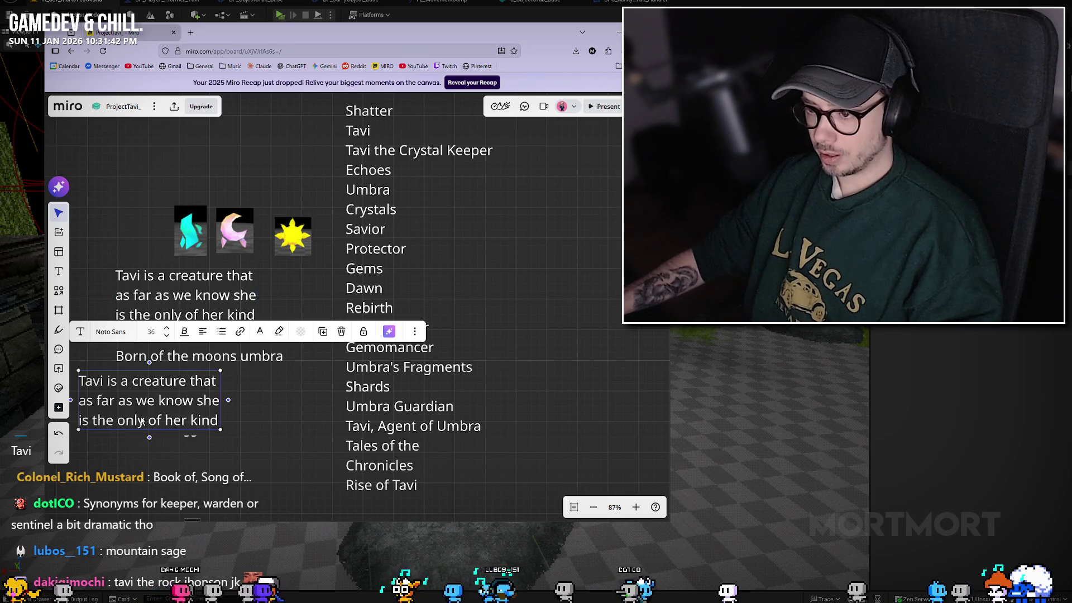
double_click(142, 422)
type("She has the ability to")
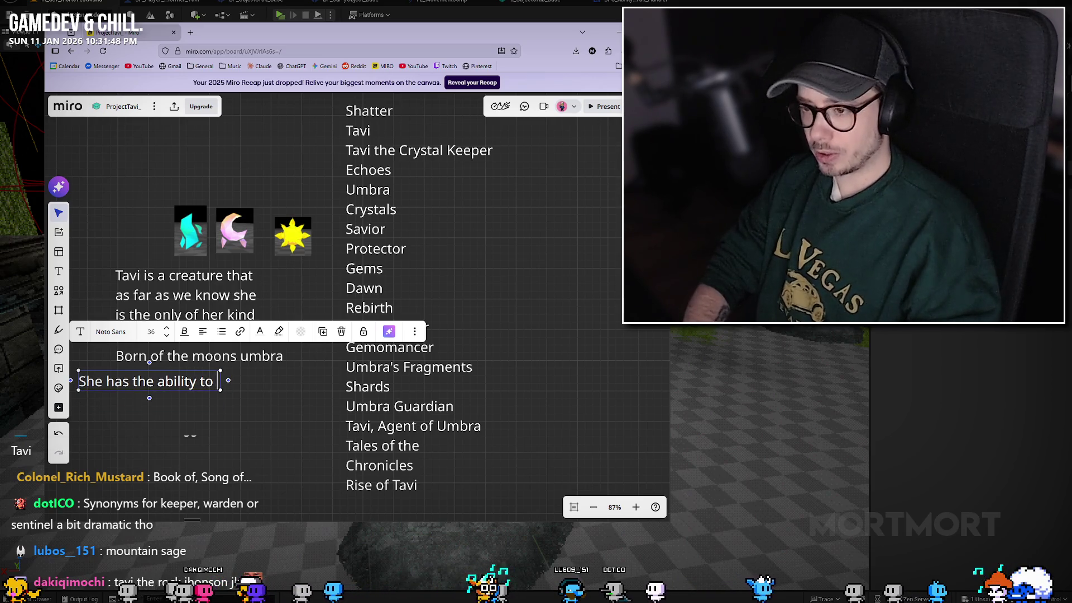
type("use the magic of")
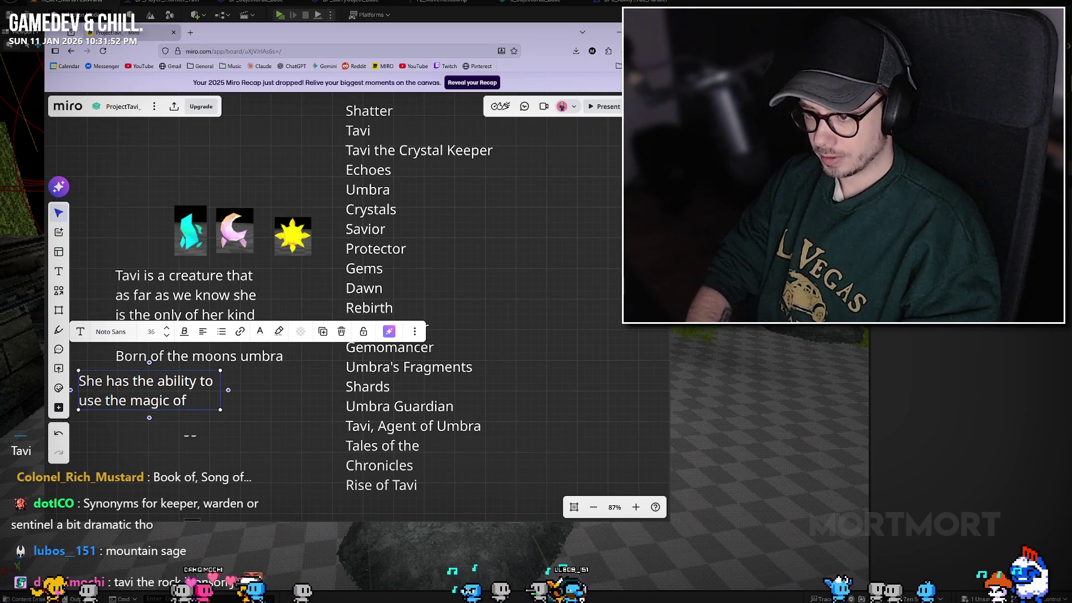
type(" these c")
type("rystals")
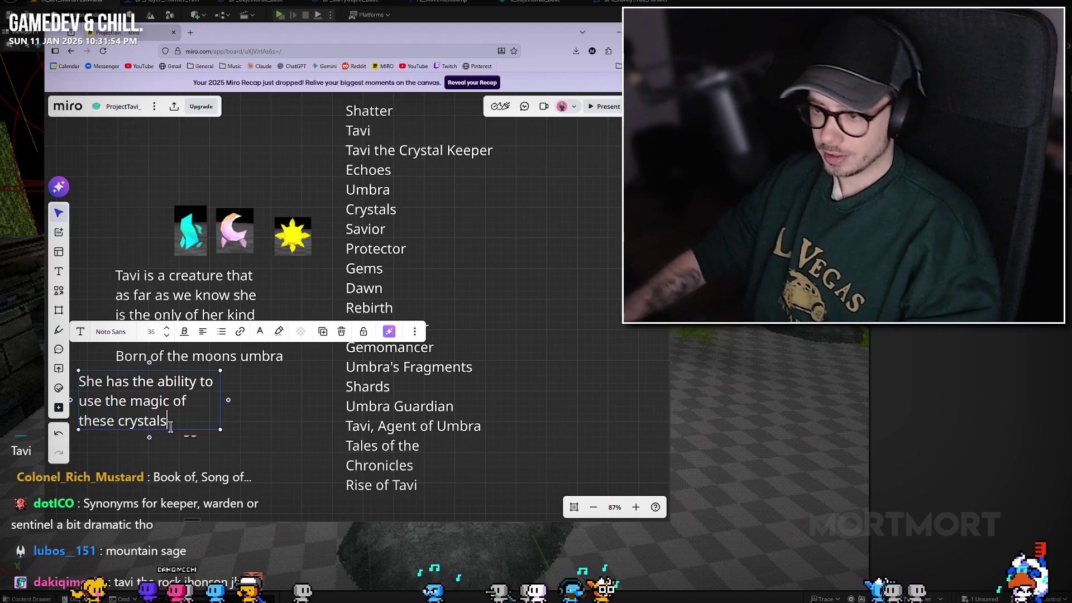
left_click(137, 366)
left_click_drag(138, 368, 205, 114)
scroll(193, 253, "up", 2)
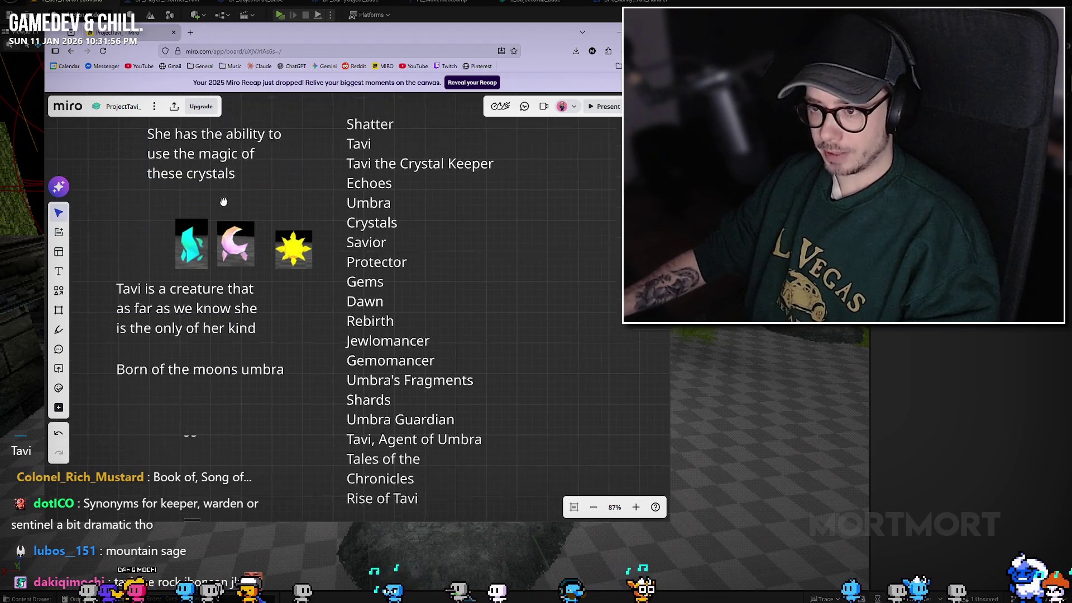
left_click_drag(193, 253, 146, 220)
left_click_drag(237, 262, 189, 229)
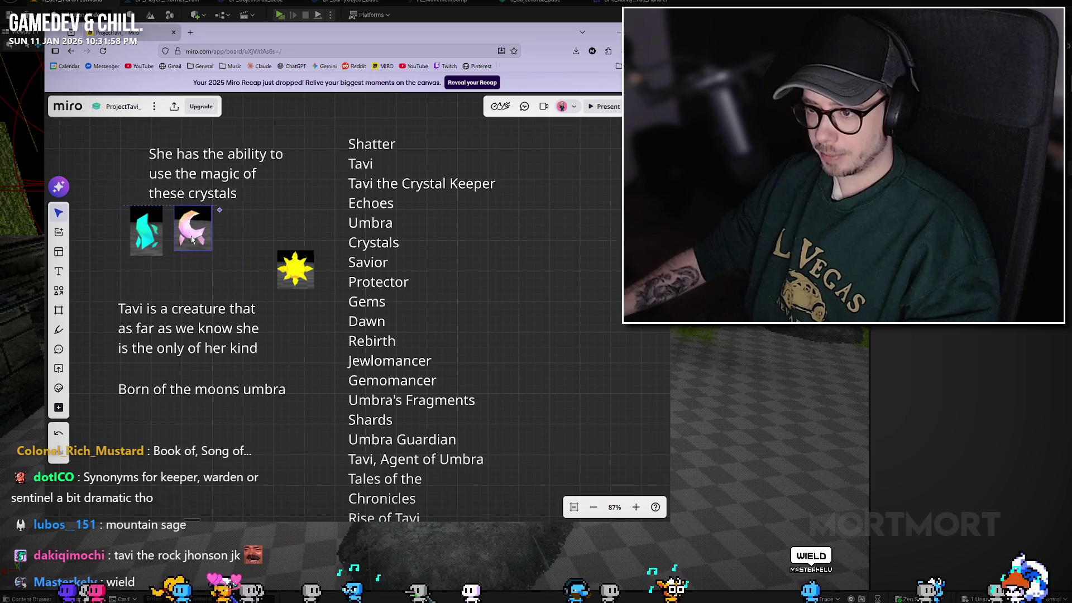
left_click_drag(293, 266, 222, 200)
scroll(274, 263, "up", 1)
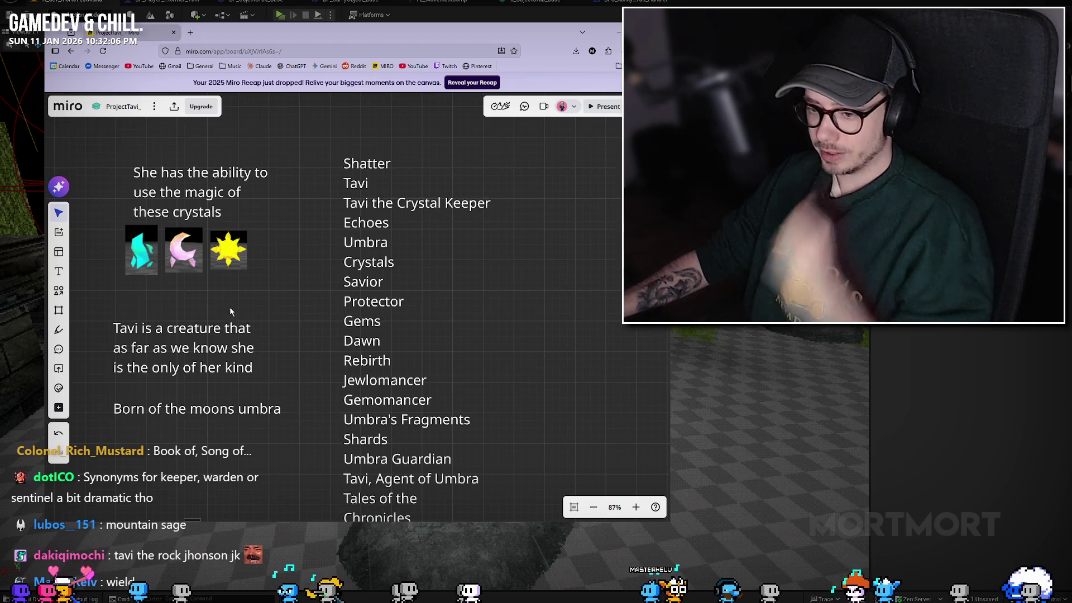
left_click(203, 194)
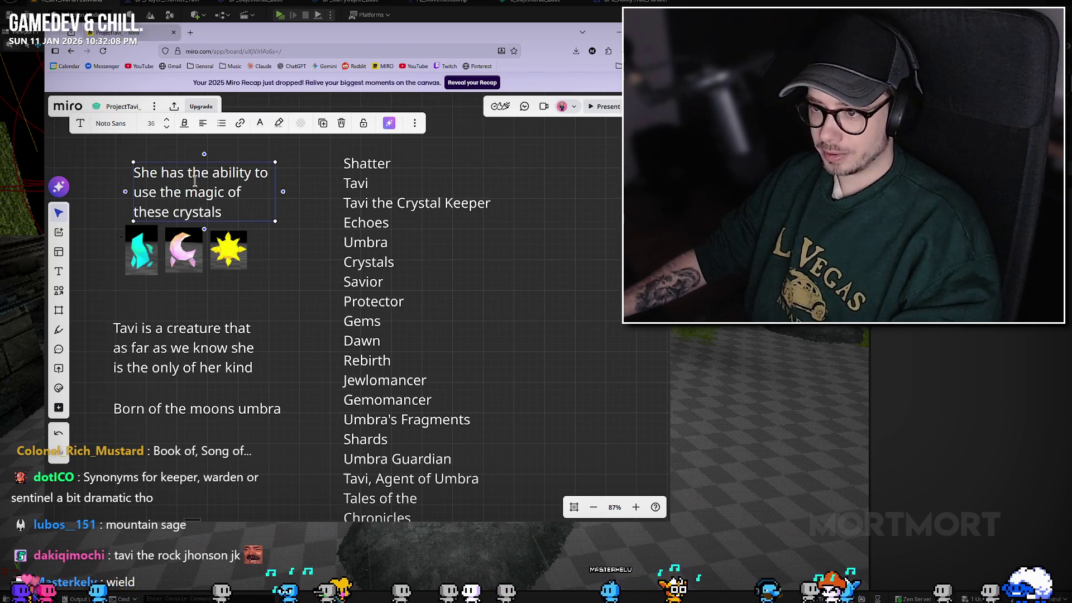
right_click(203, 180)
left_click(240, 172)
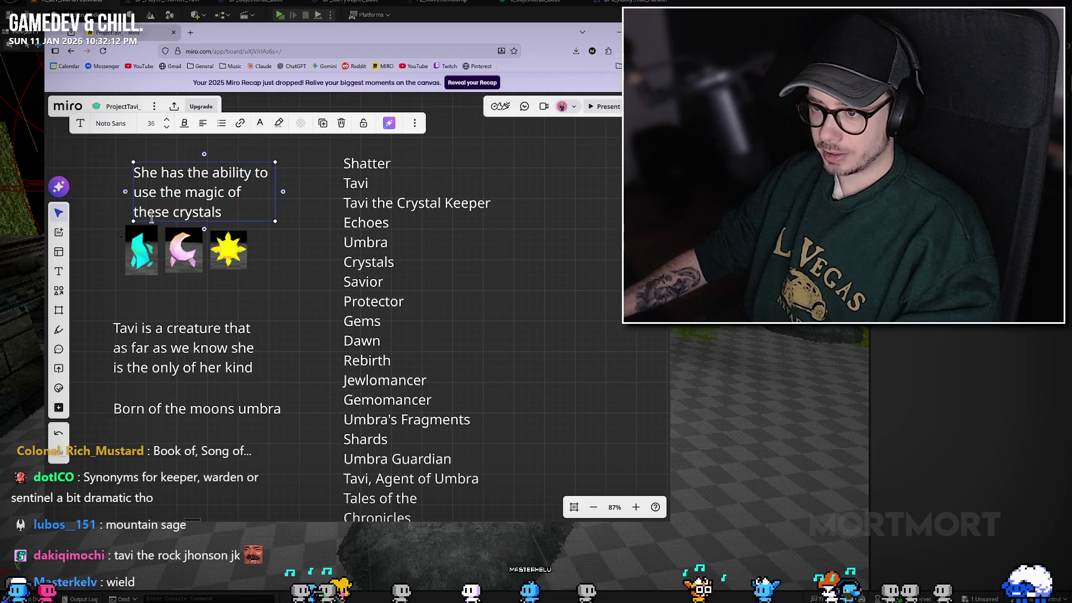
left_click(283, 302)
scroll(302, 304, "down", 3)
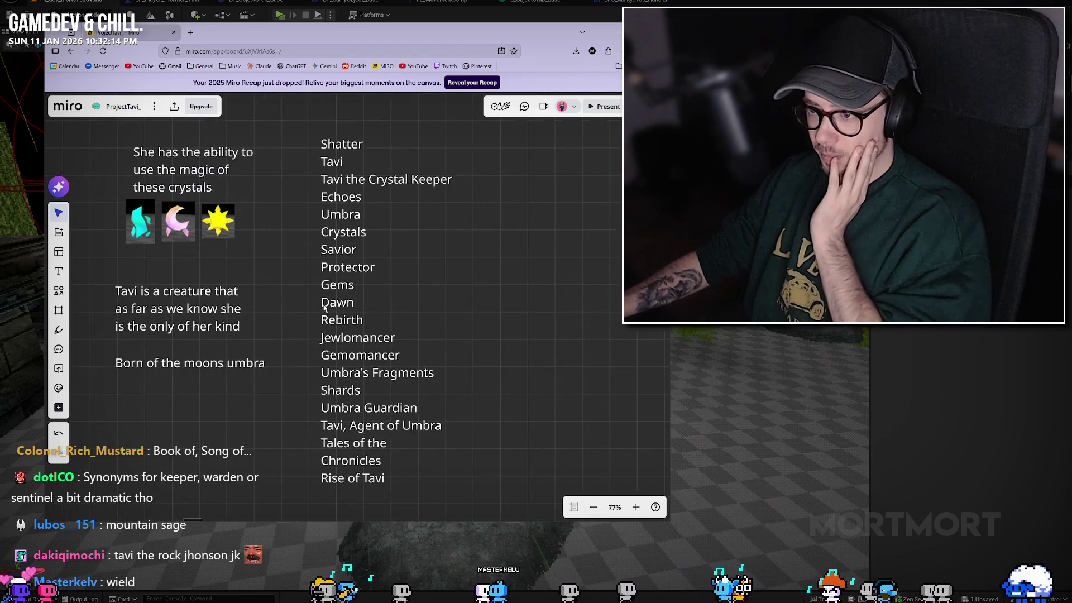
scroll(474, 322, "up", 1)
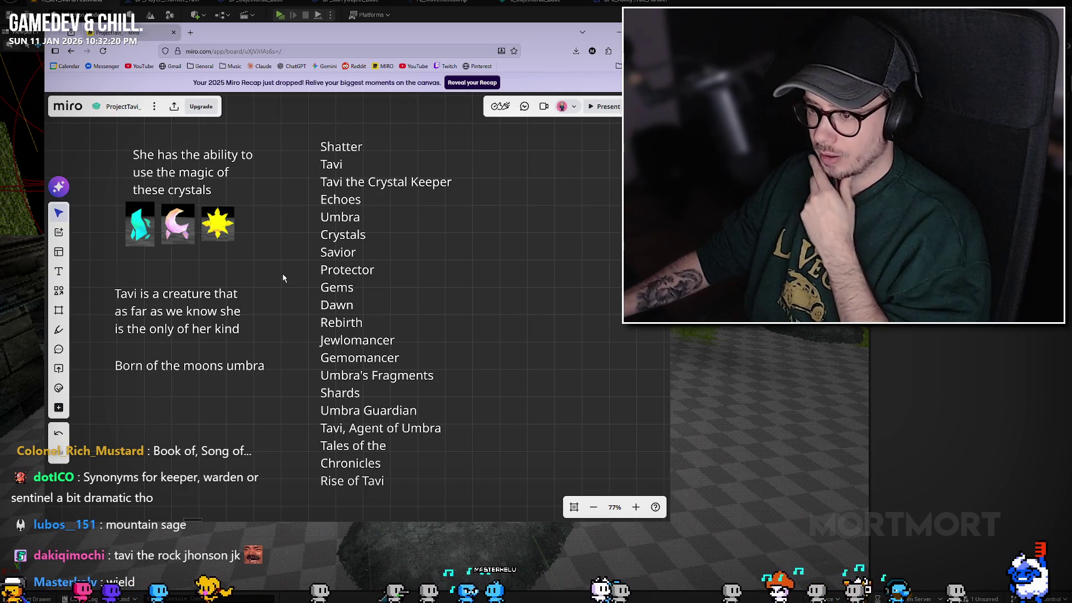
double_click(333, 184)
left_click(307, 501)
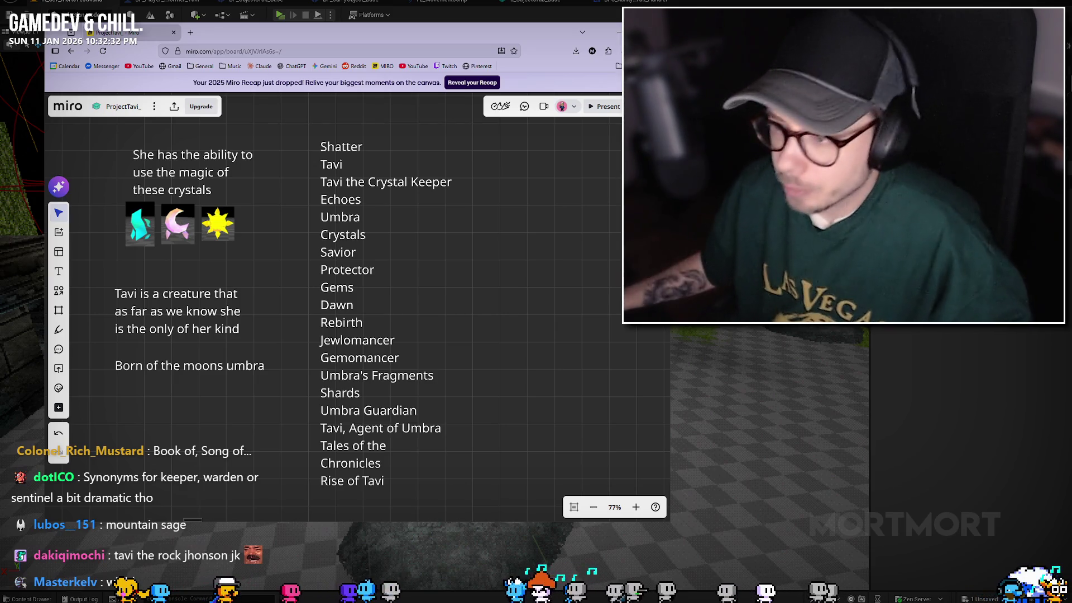
scroll(410, 235, "up", 2)
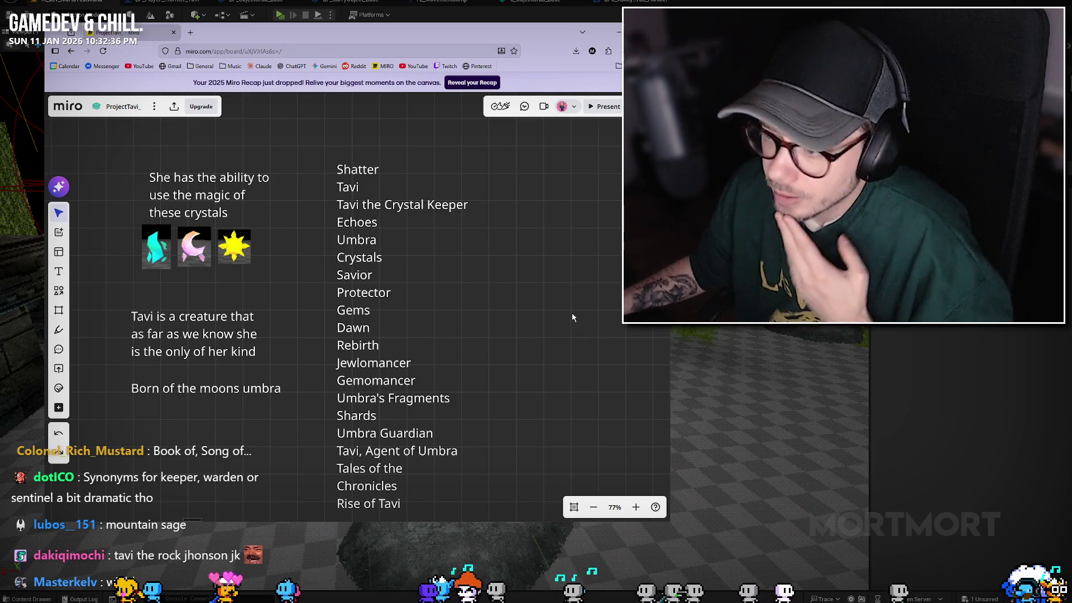
Step: Move the title list up-left and delete the 'Echoes' and 'Savior' entries
left_click_drag(434, 404, 415, 366)
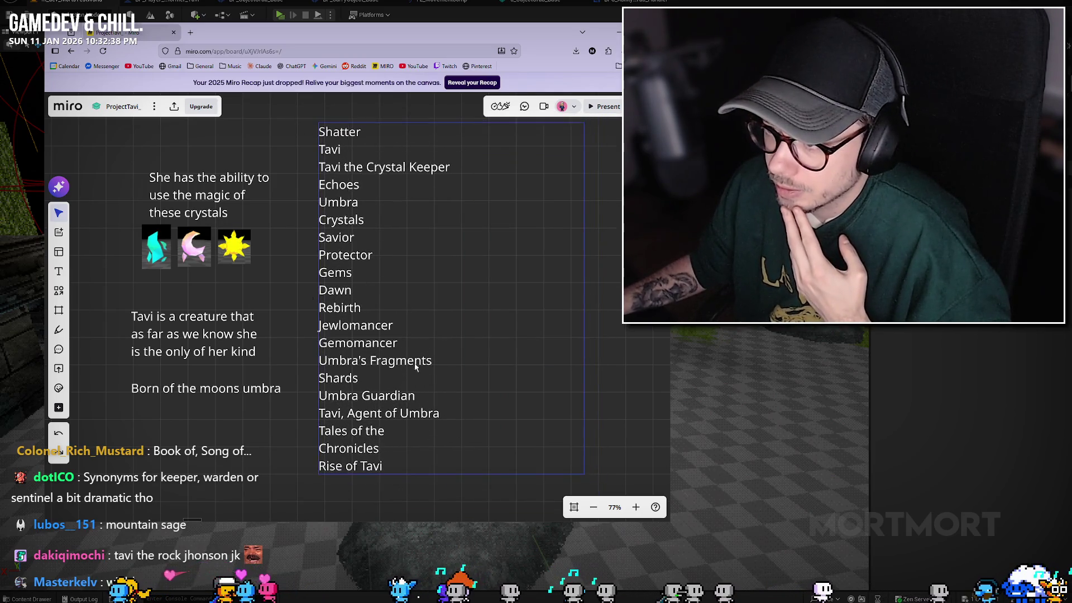
triple_click(357, 168)
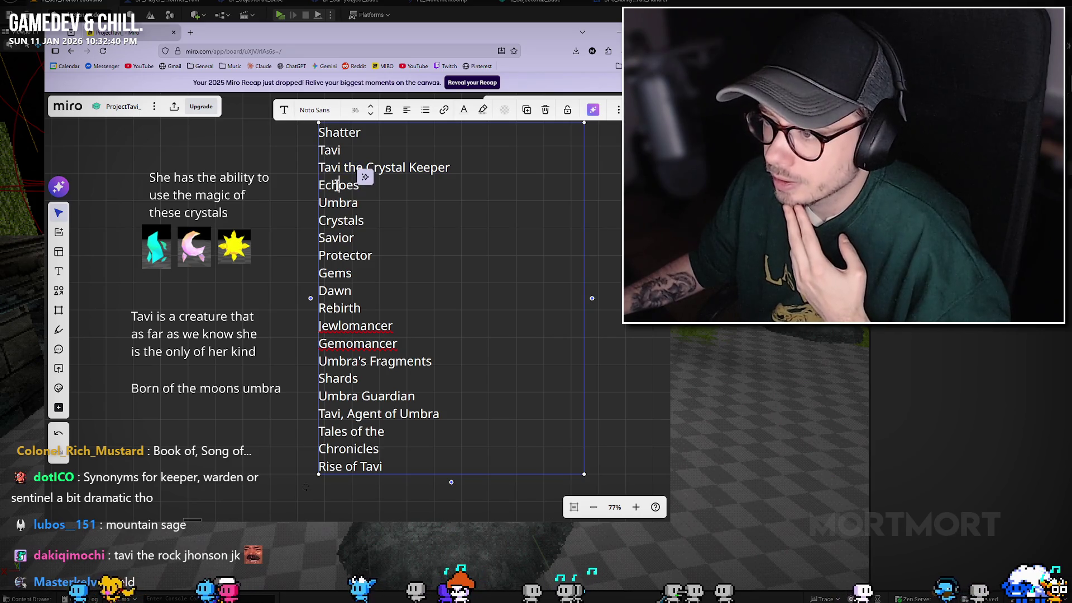
triple_click(338, 186)
key("BackSpace")
key("BackSpace")
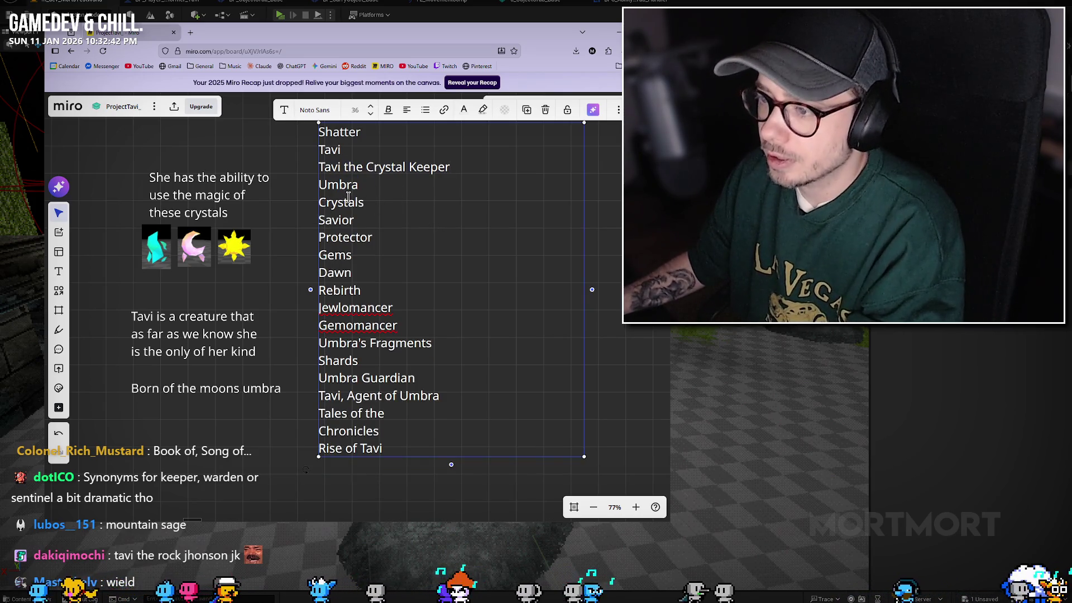
double_click(350, 221)
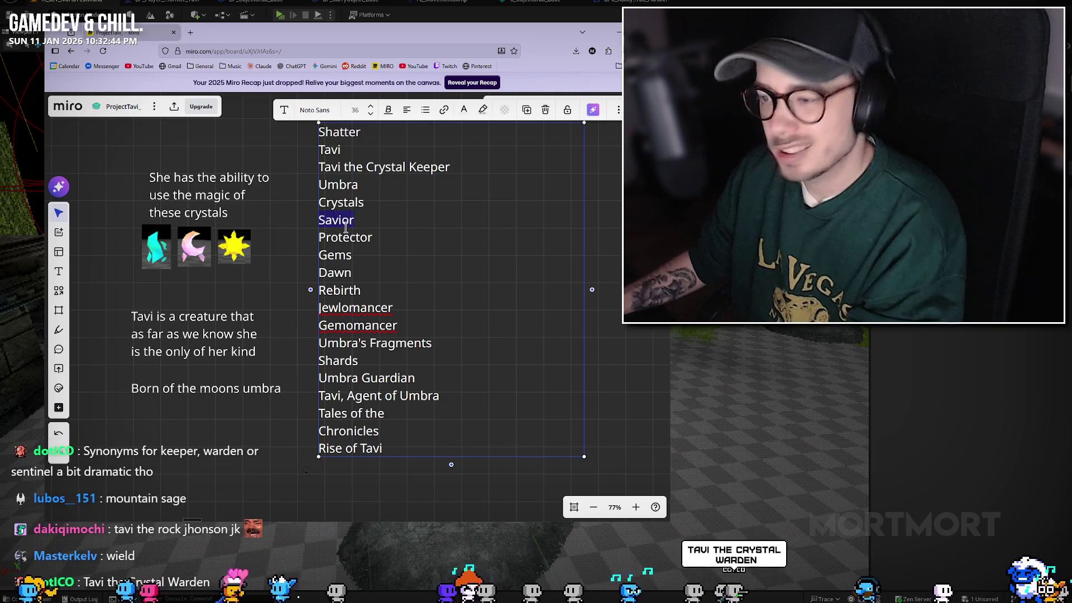
key("BackSpace")
key("BackSpace")
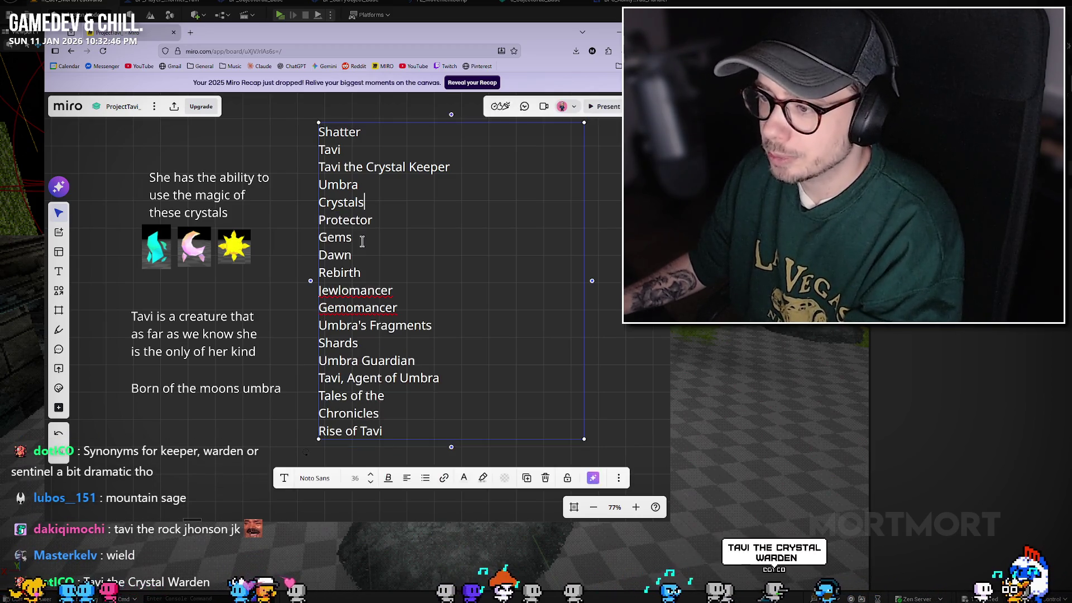
Step: Shorten 'Umbra Guardian' to 'Guardian' and delete the 'Tavi, Agent of Umbra' entry
double_click(357, 221)
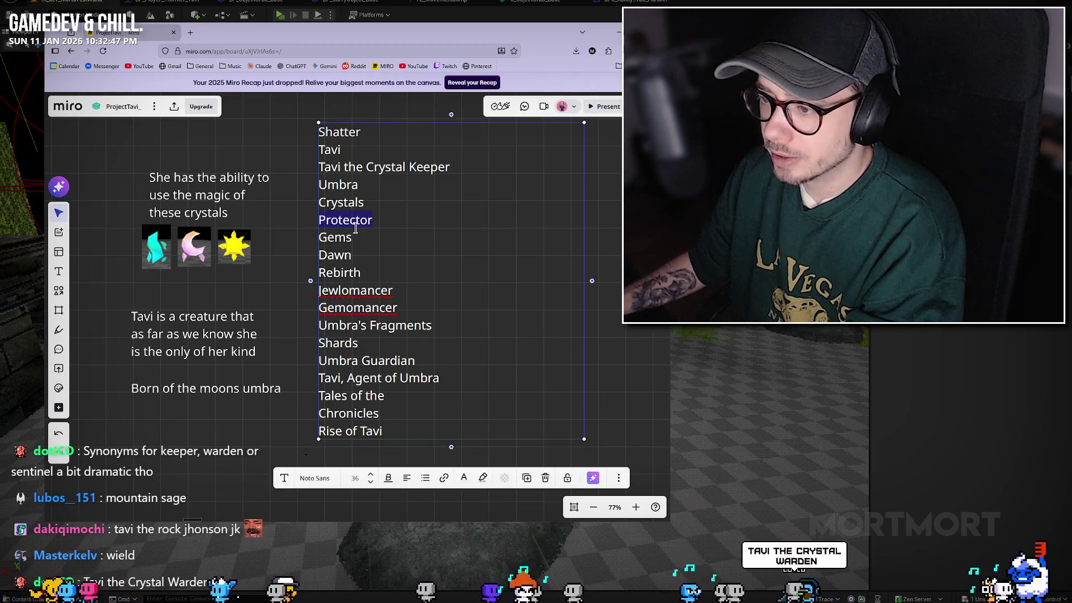
double_click(335, 255)
double_click(355, 290)
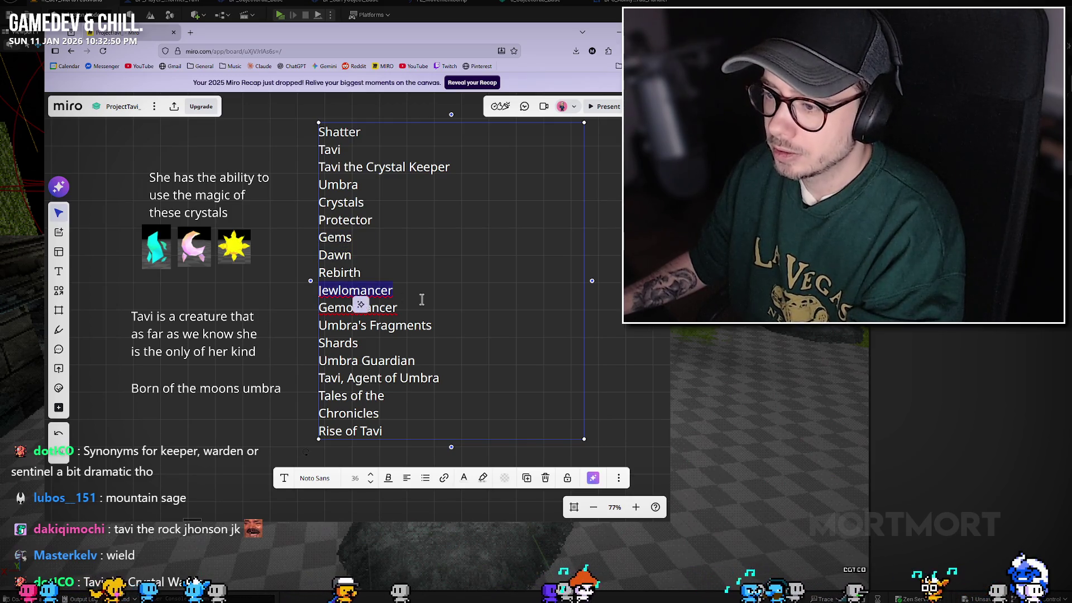
left_click(371, 308)
double_click(371, 308)
right_click(371, 310)
left_click(333, 343)
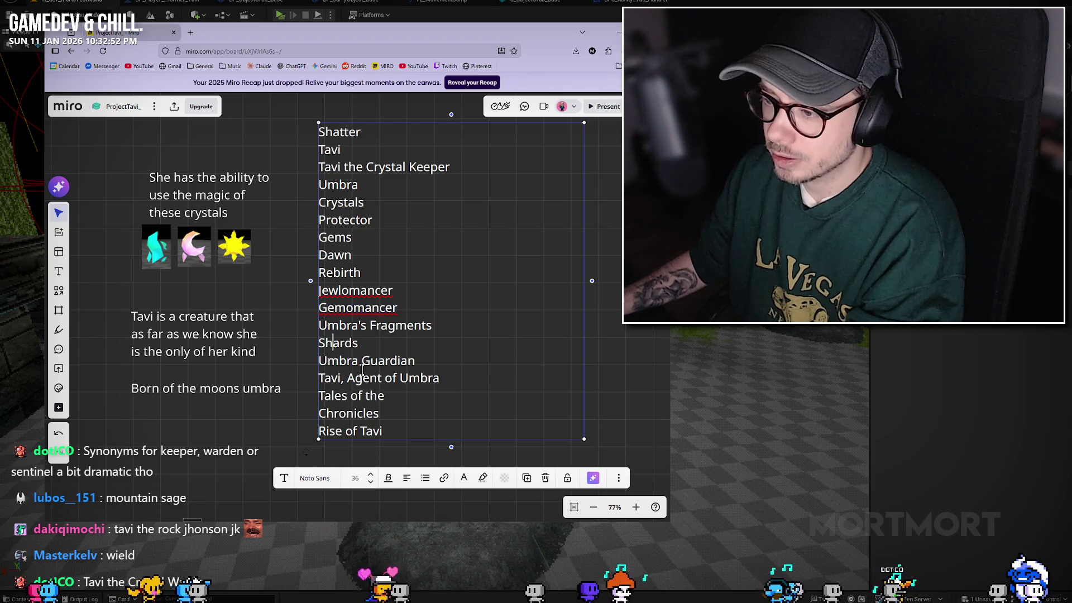
double_click(349, 362)
key("BackSpace")
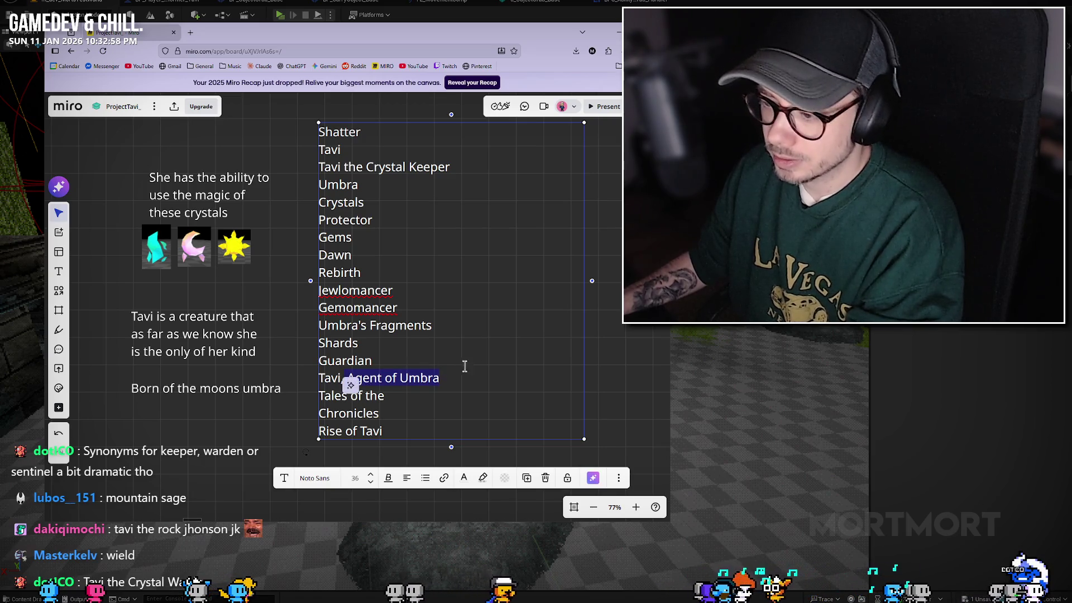
key("BackSpace")
key("BackSpace")
key("BackSpace")
key("BackSpace")
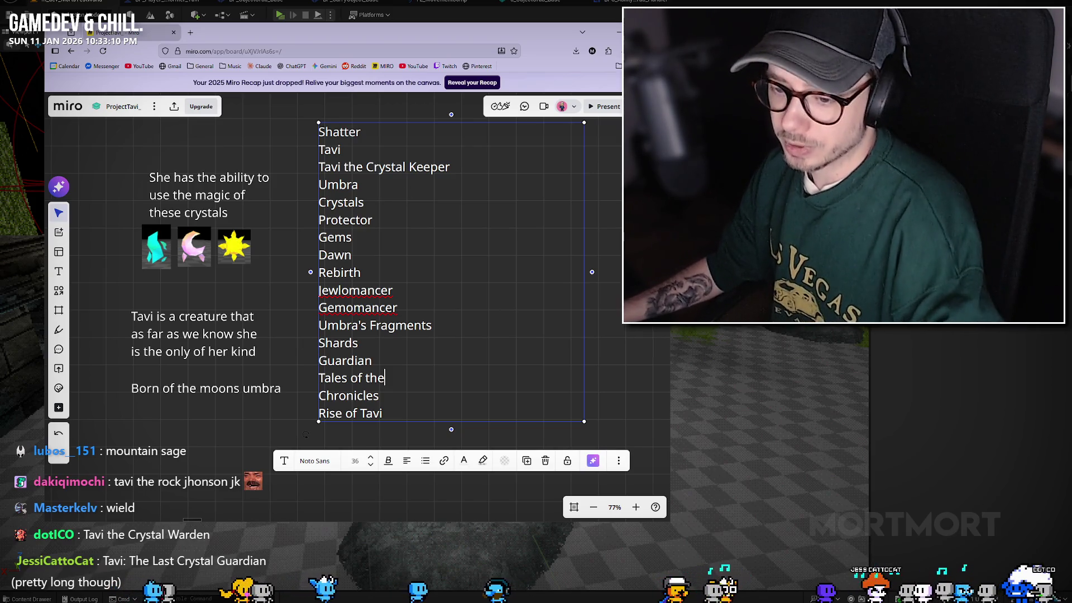
Step: Add 'Tavi the Crystal Warden' on a new line below 'Rise of Tavi' and exit editing
left_click(402, 408)
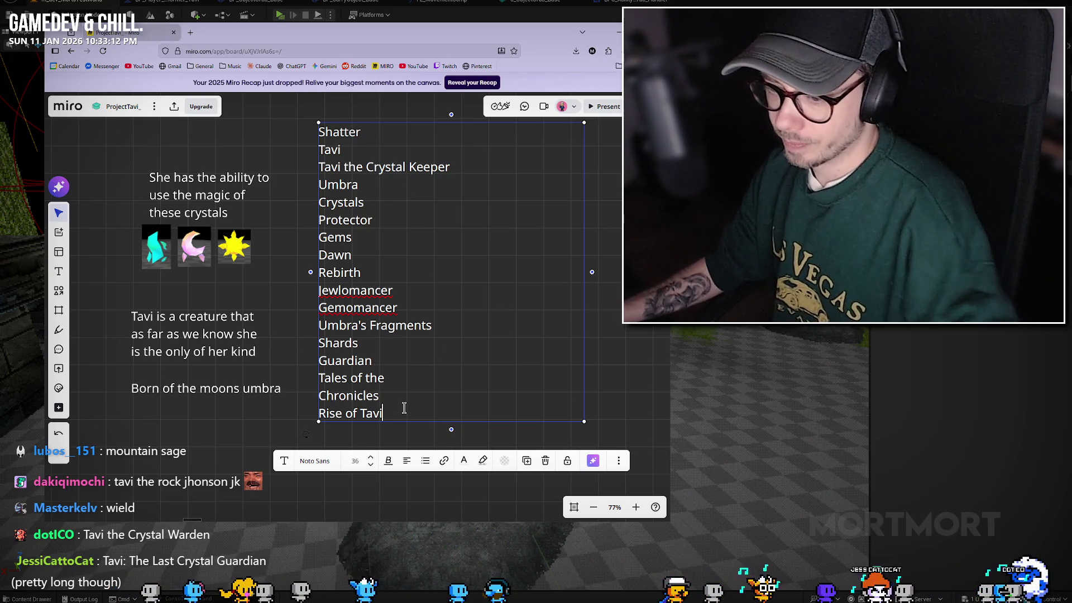
key("Return")
type("Tavi the")
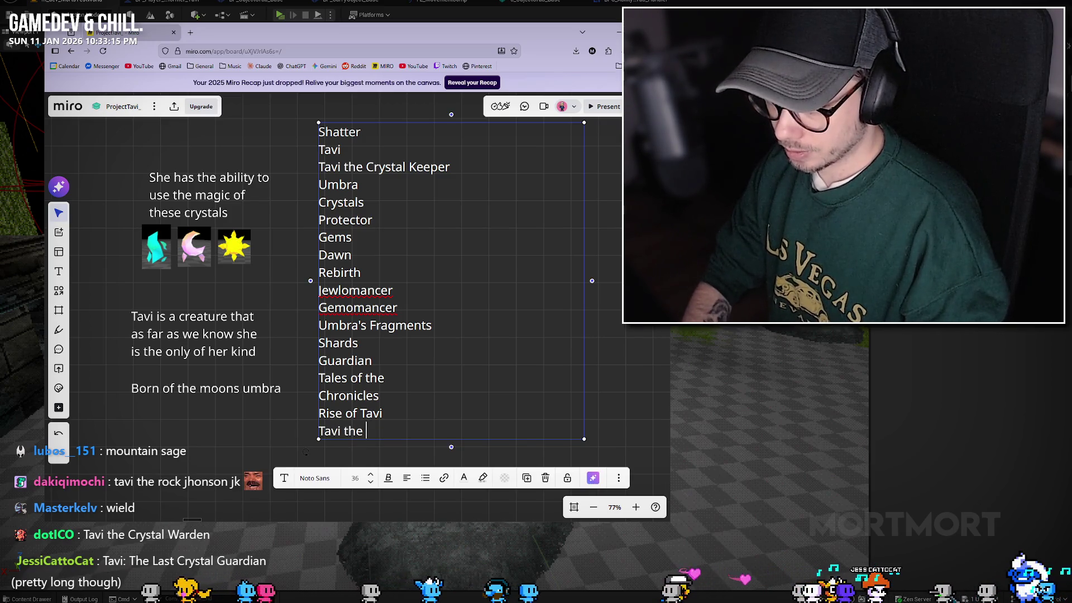
type("Cryst")
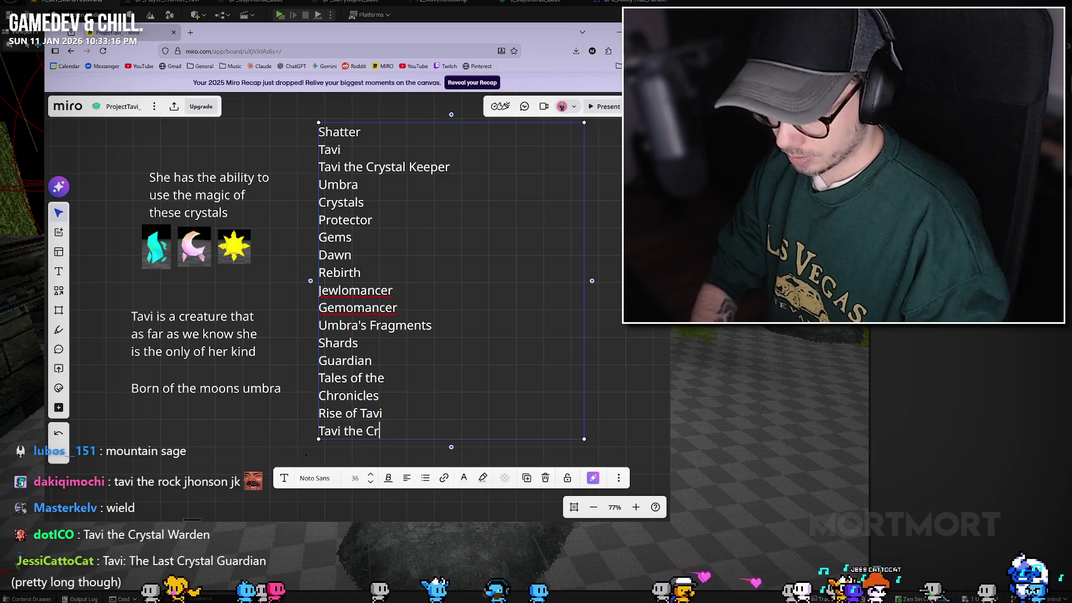
type("al Warden")
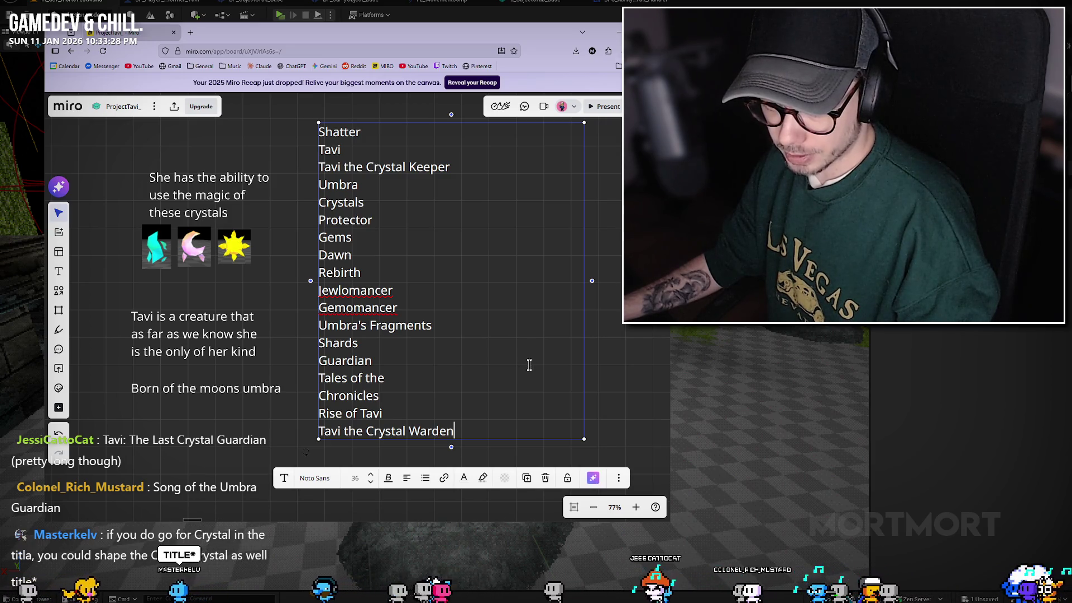
left_click(597, 346)
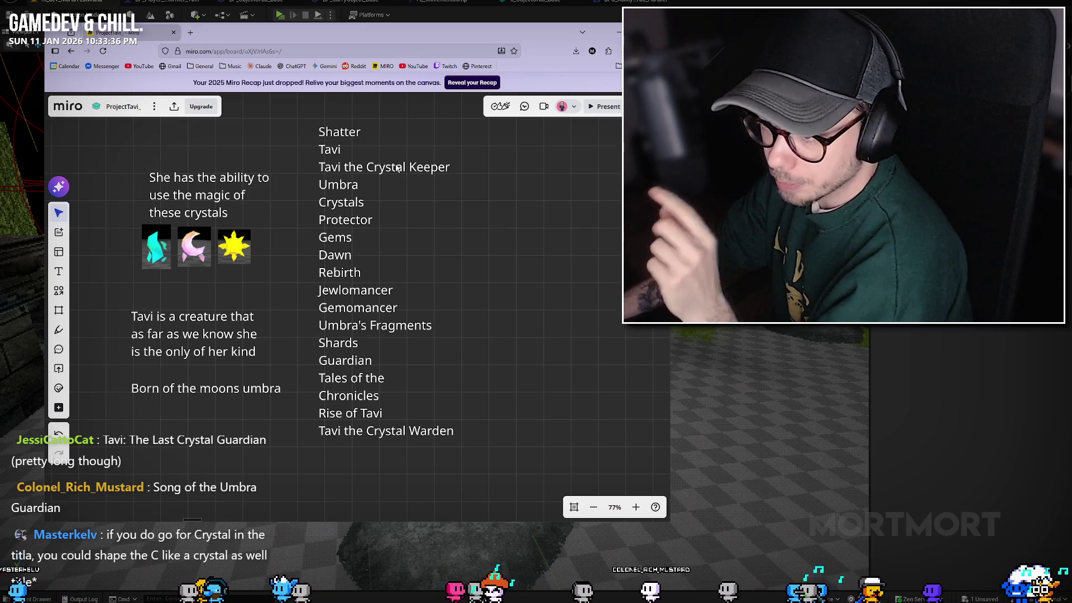
Step: Review the words Shards, Chronicles and Guardian, then shift the list slightly left and down
left_click(344, 204)
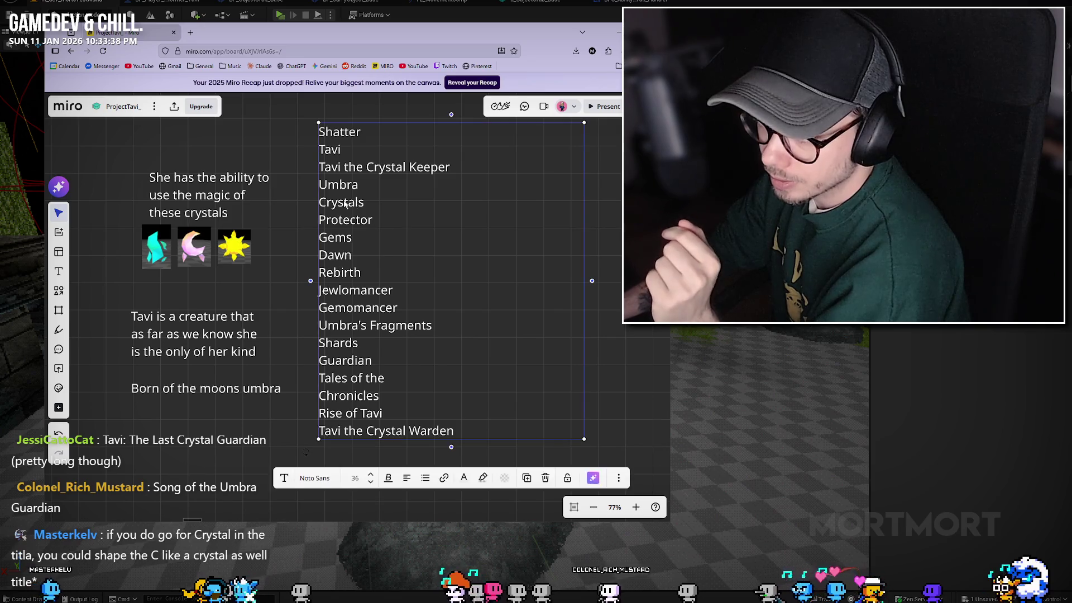
double_click(343, 189)
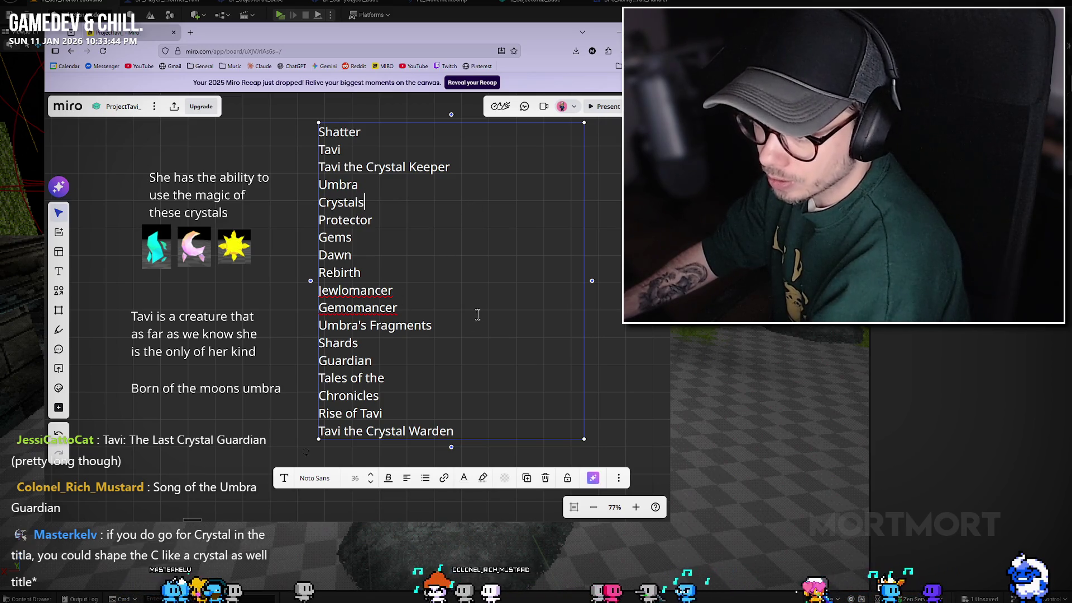
right_click(350, 345)
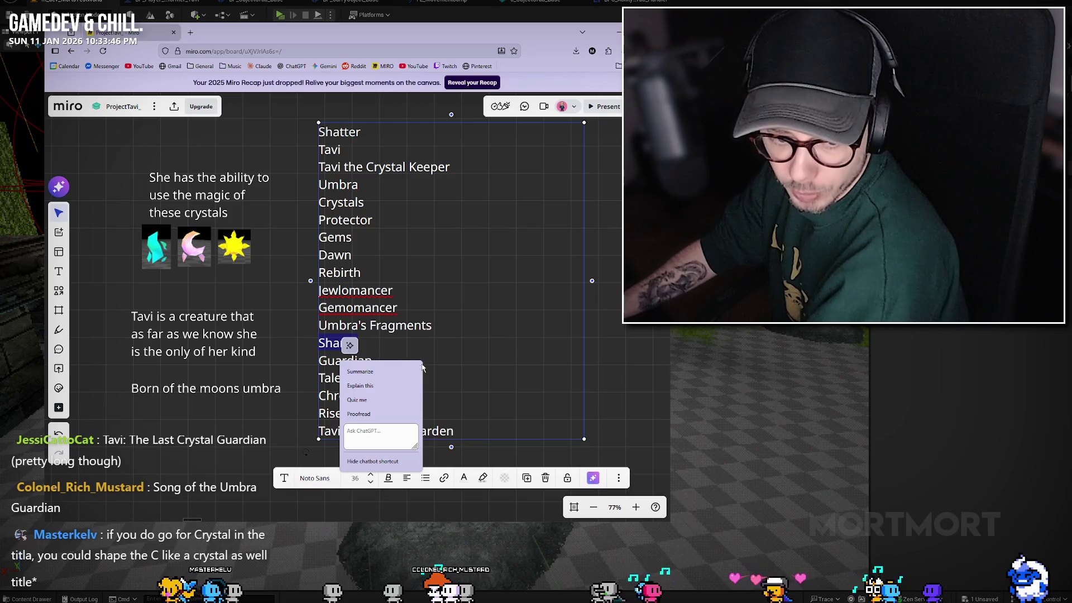
key("Escape")
left_click(499, 341)
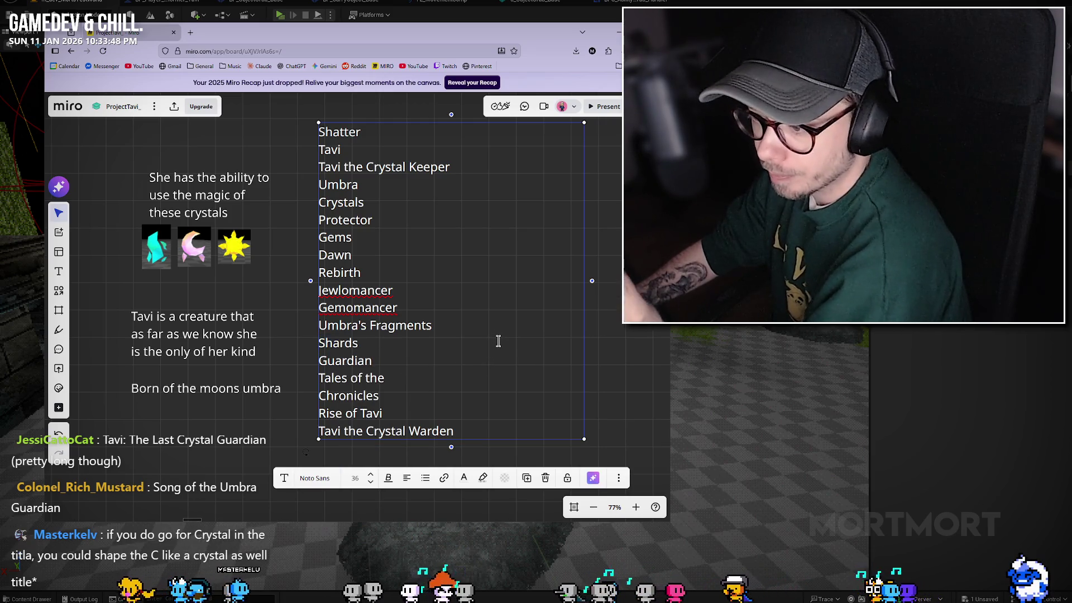
left_click(477, 394)
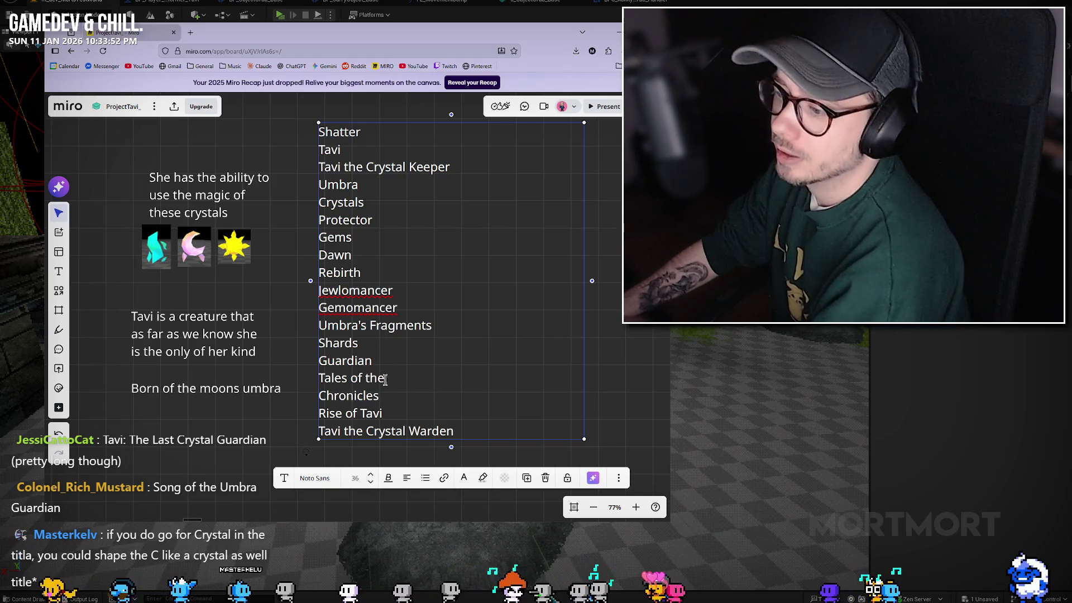
double_click(346, 361)
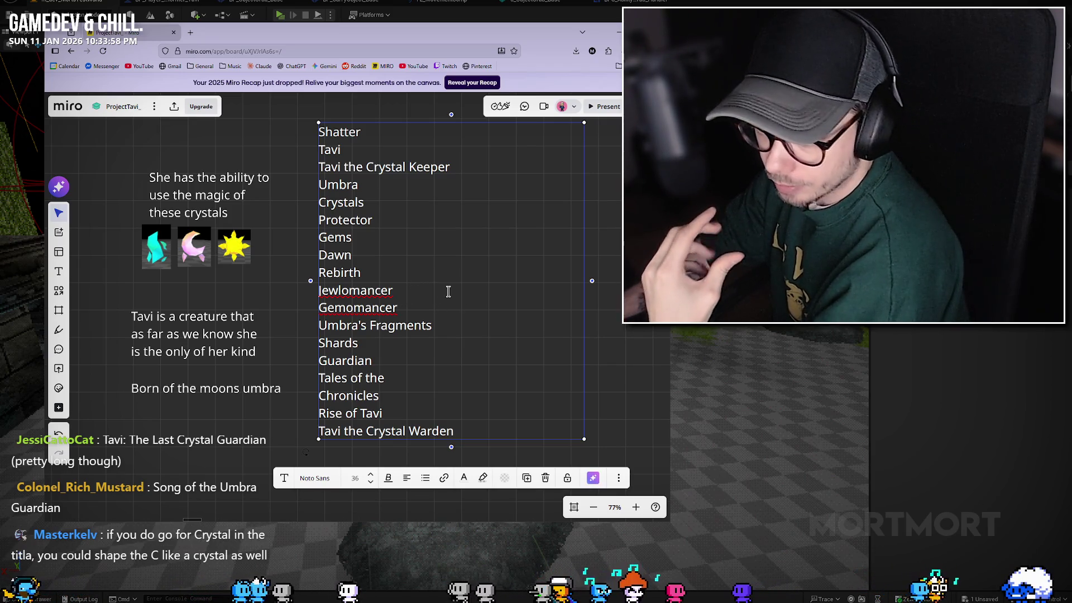
left_click(611, 275)
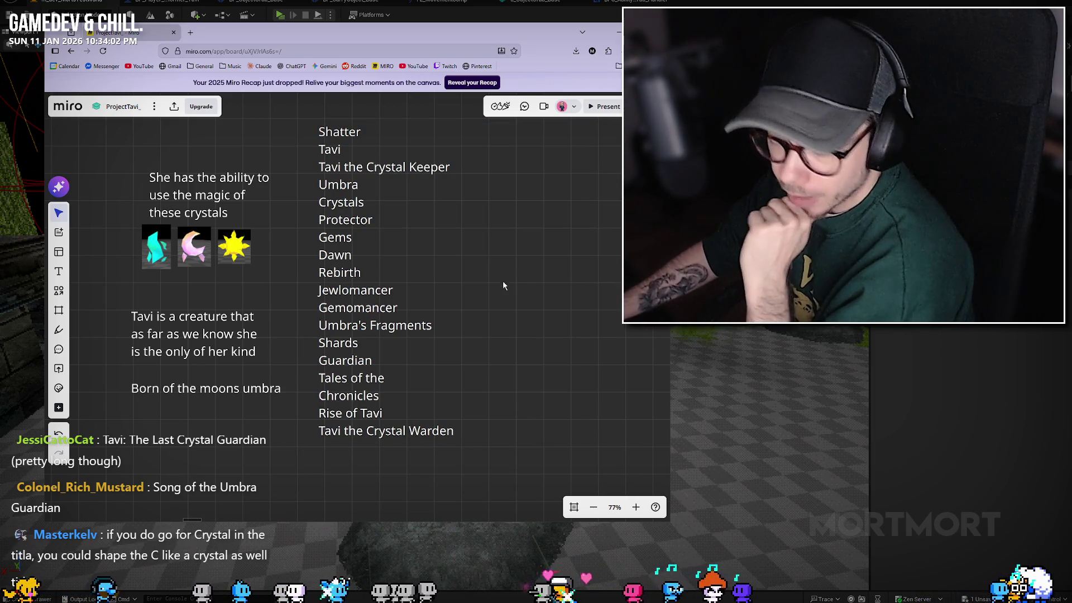
left_click_drag(454, 260, 447, 271)
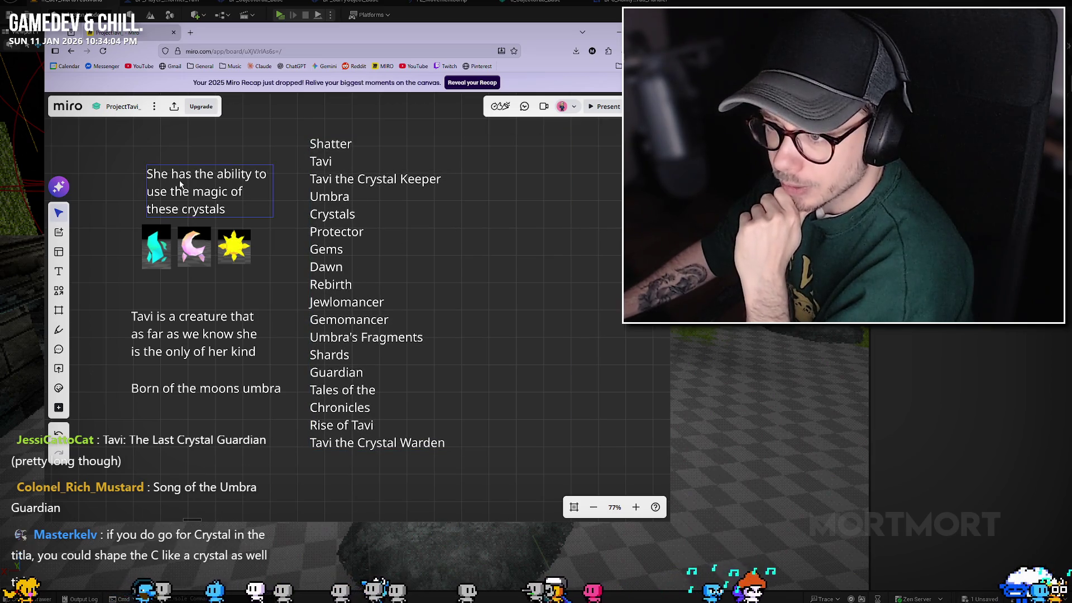